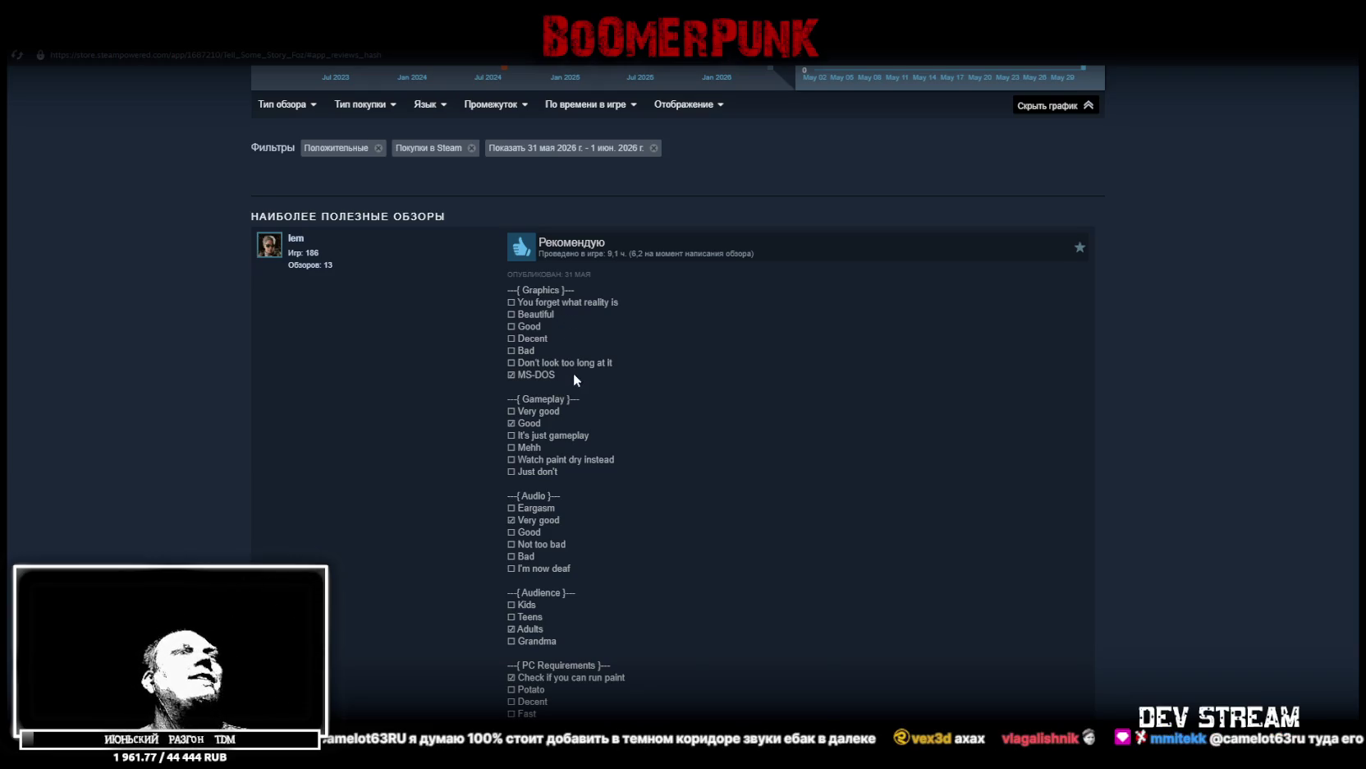
Read the review's graphics, audio, audience, brain-usage and difficulty ratings, highlighting lines along the way
scroll(593, 344, down, 1)
drag(508, 215, 493, 350)
double_click(526, 351)
click(621, 362)
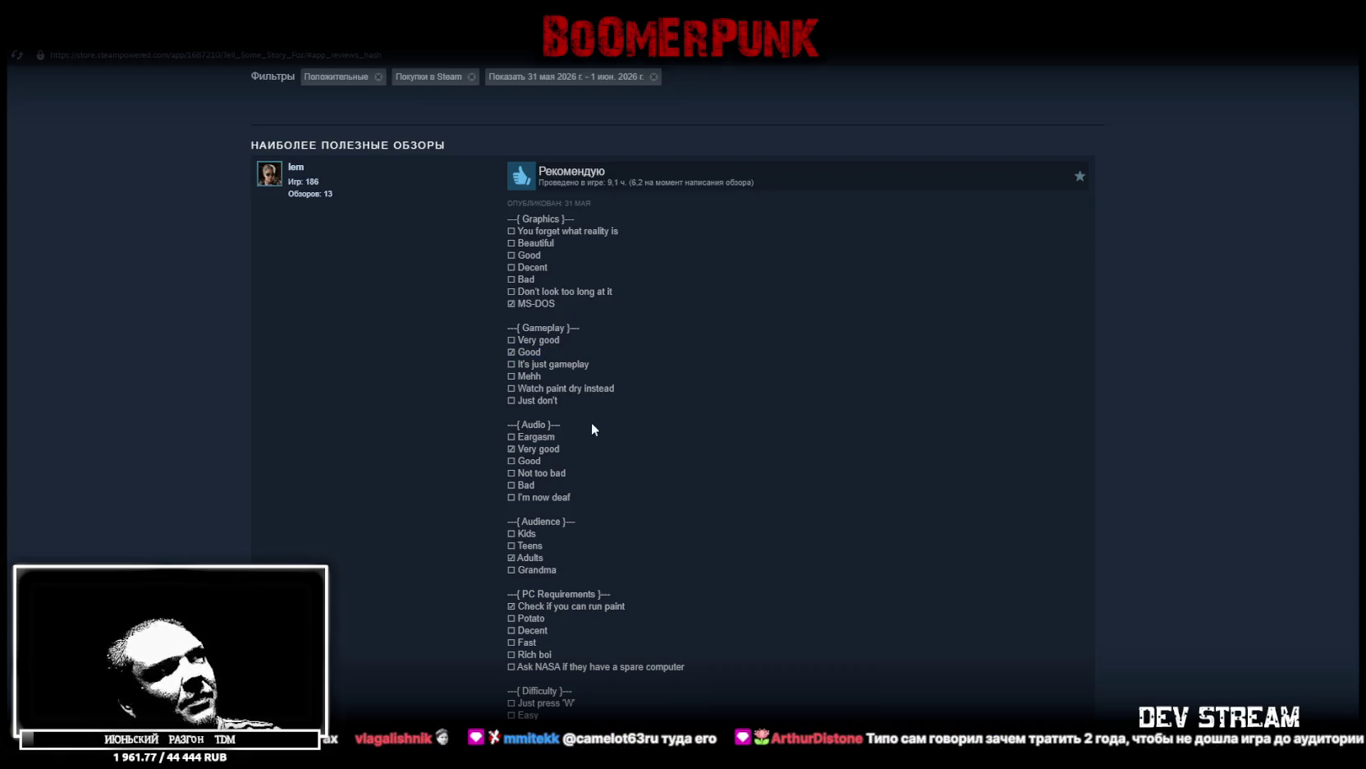
mouse_move(582, 450)
mouse_down()
mouse_move(500, 450)
mouse_move(531, 450)
mouse_up()
scroll(641, 452, down, 2)
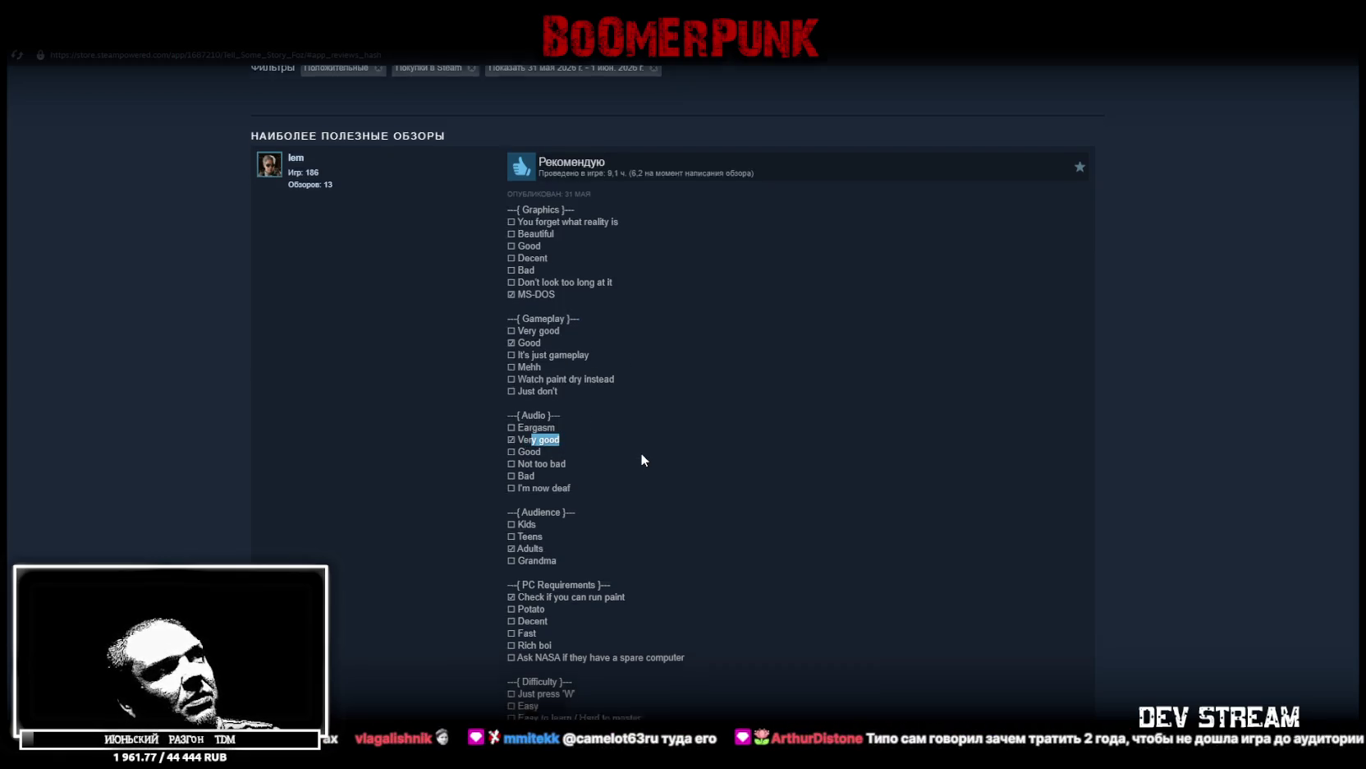
click(605, 403)
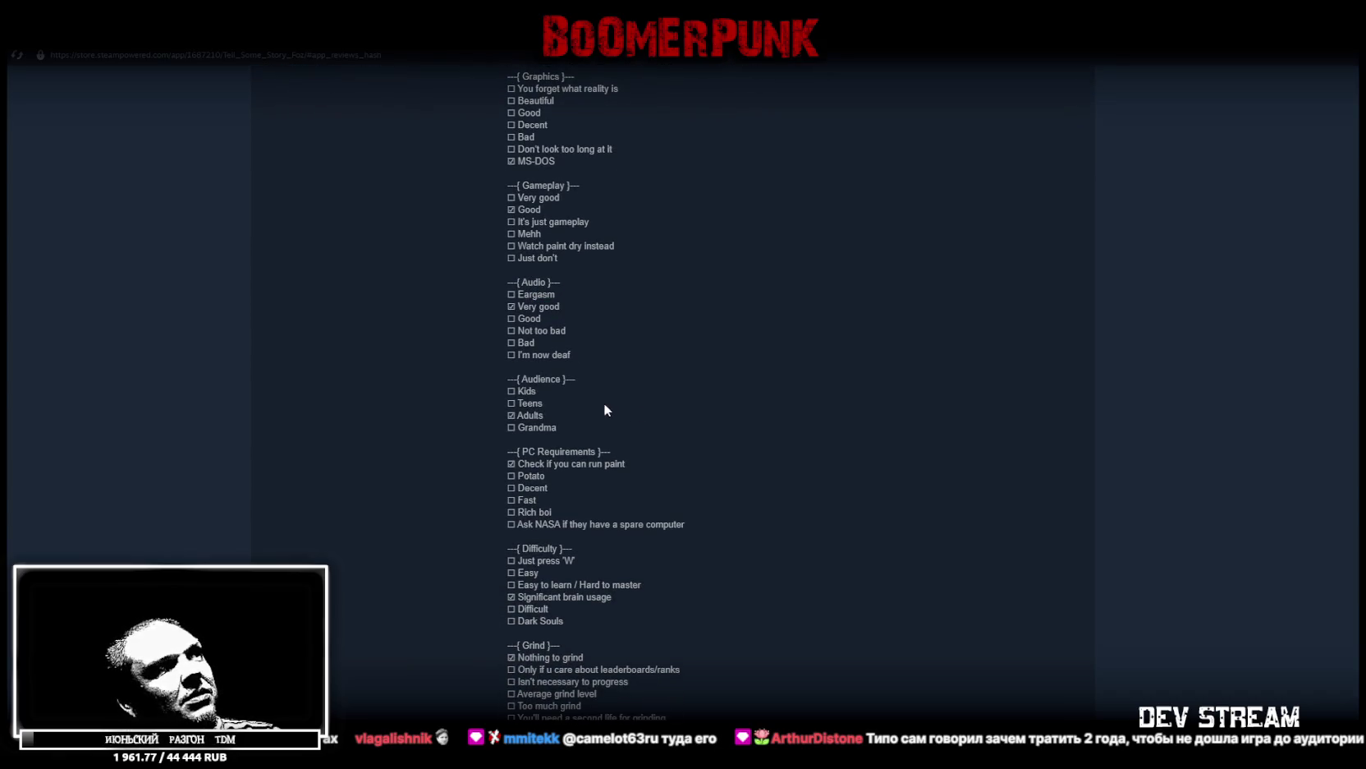
triple_click(560, 414)
click(547, 416)
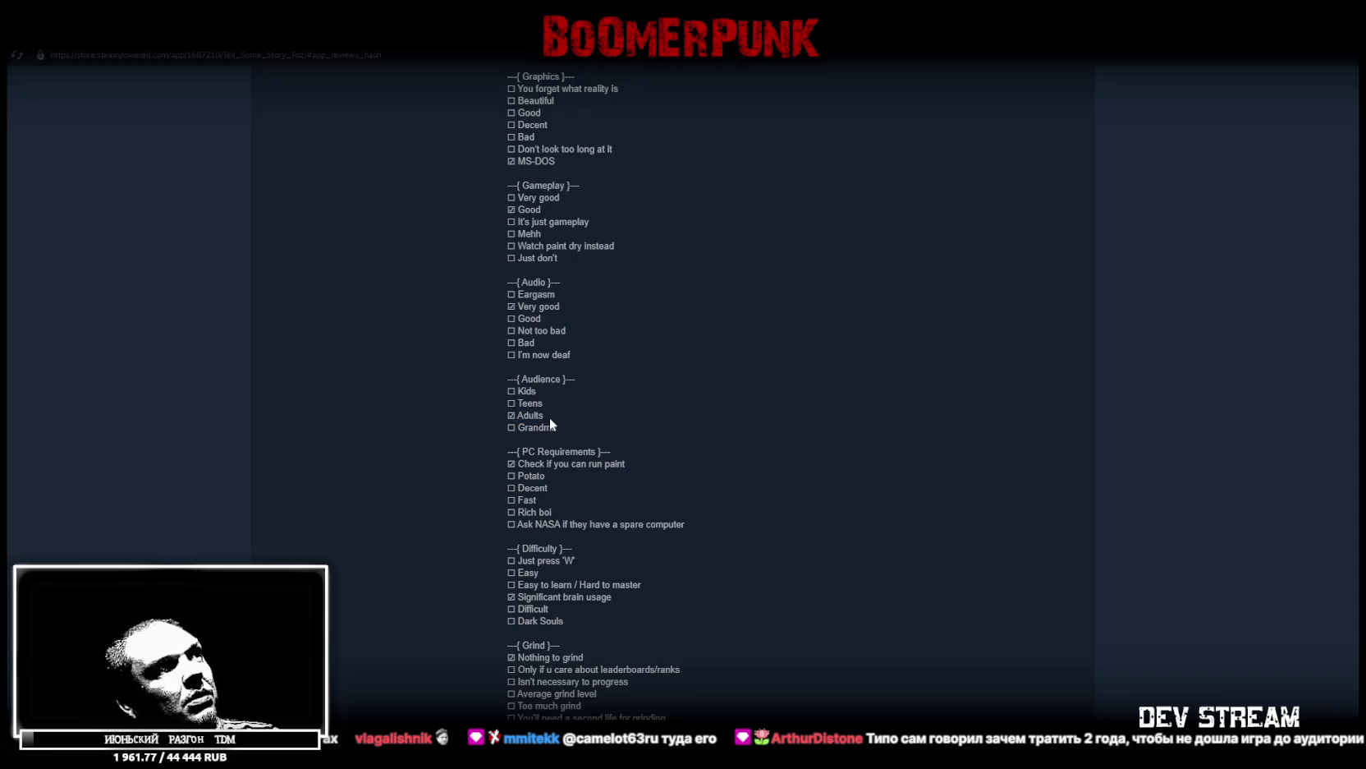
mouse_move(568, 430)
mouse_down()
mouse_move(530, 427)
mouse_move(543, 428)
mouse_up()
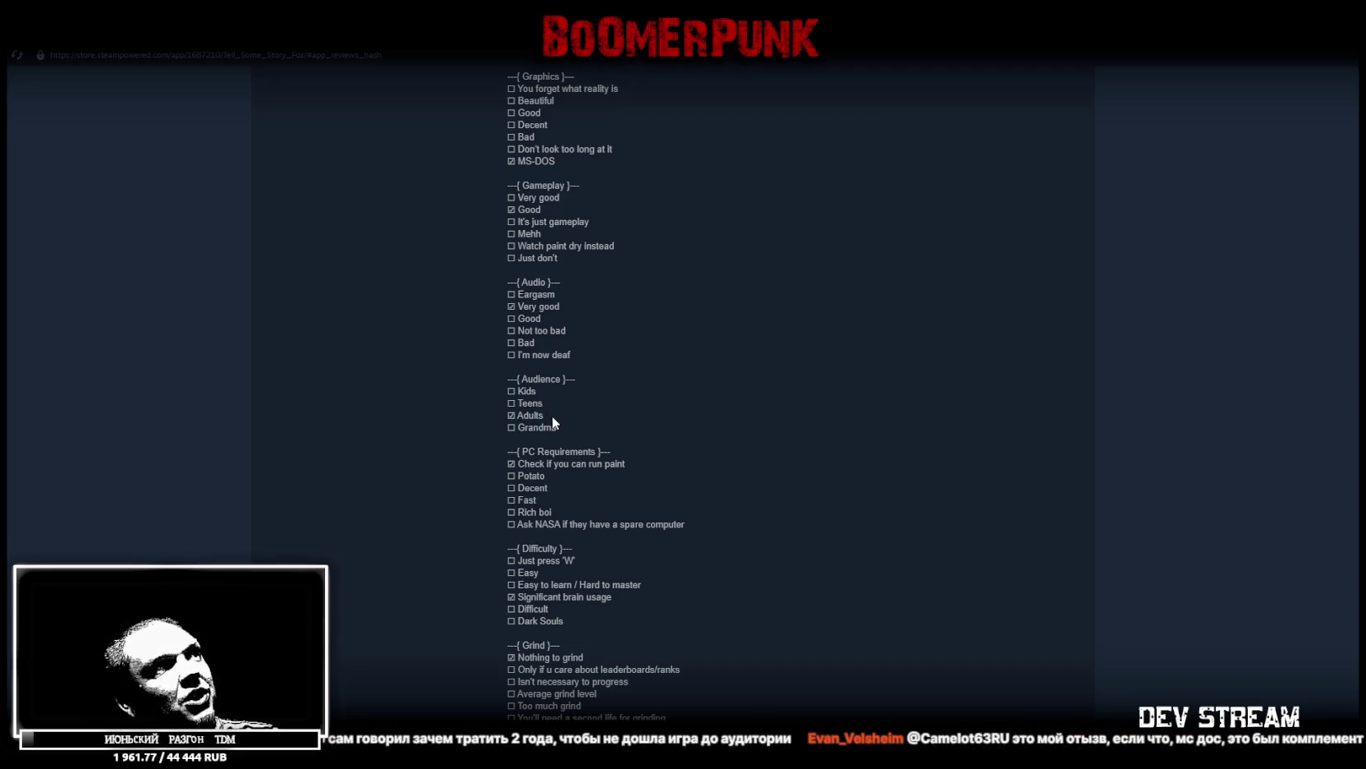
scroll(631, 446, down, 1)
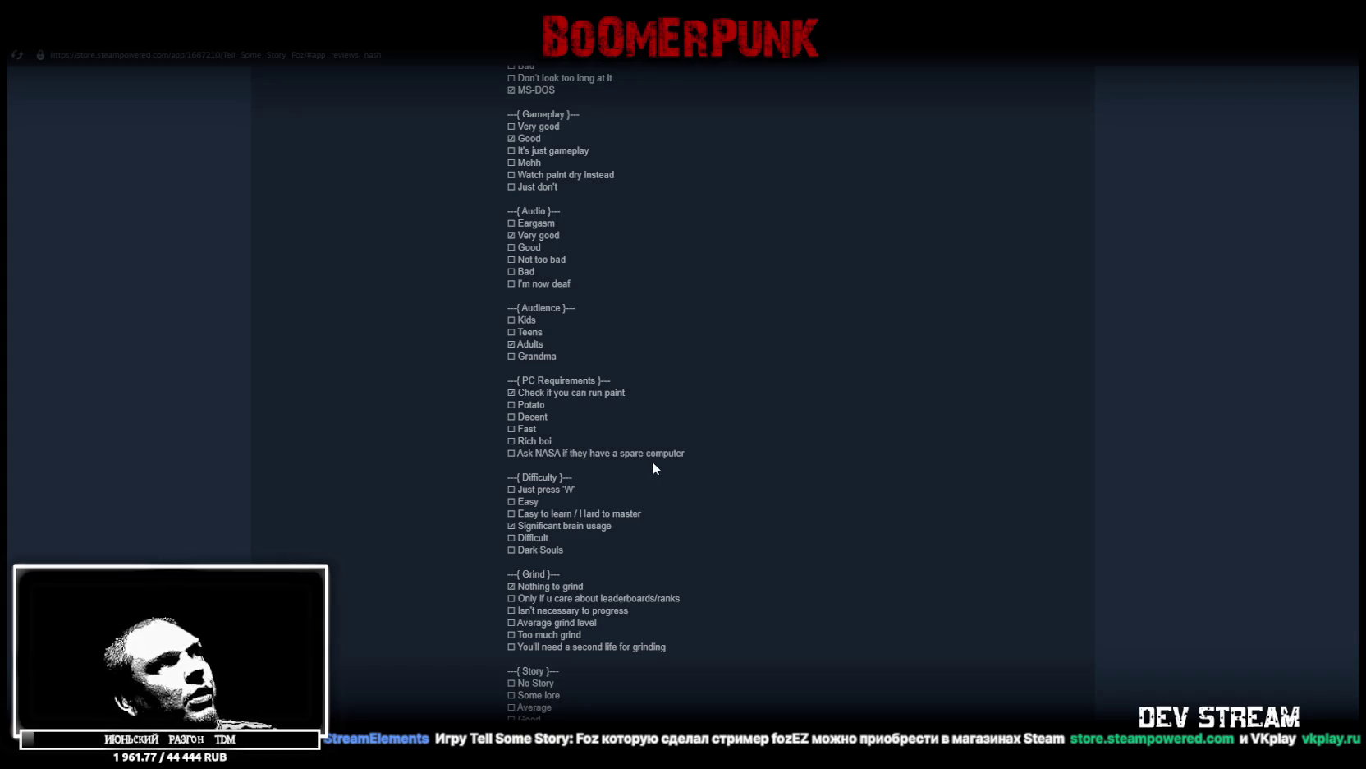
scroll(617, 406, down, 3)
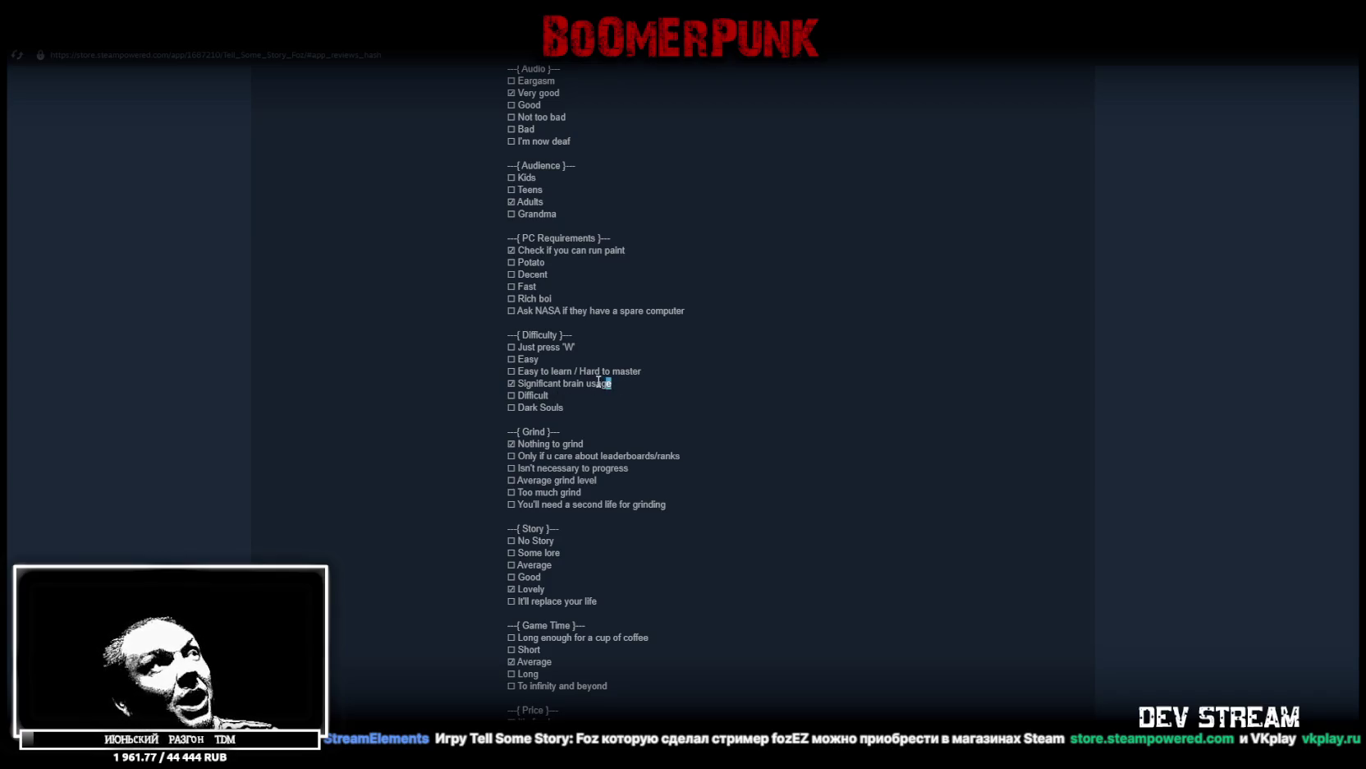
drag(612, 383, 548, 384)
click(540, 383)
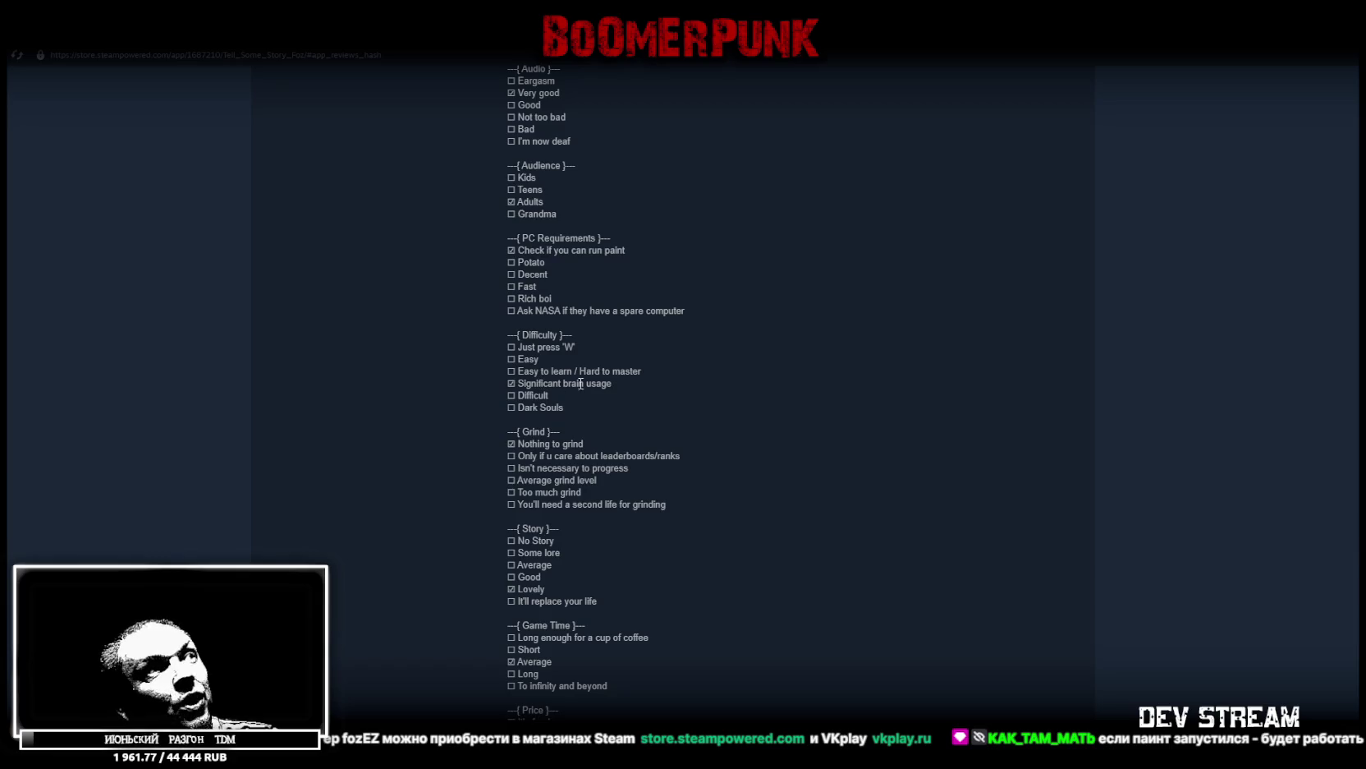
scroll(678, 382, down, 1)
mouse_move(537, 337)
mouse_down()
mouse_move(524, 337)
mouse_move(555, 338)
mouse_up()
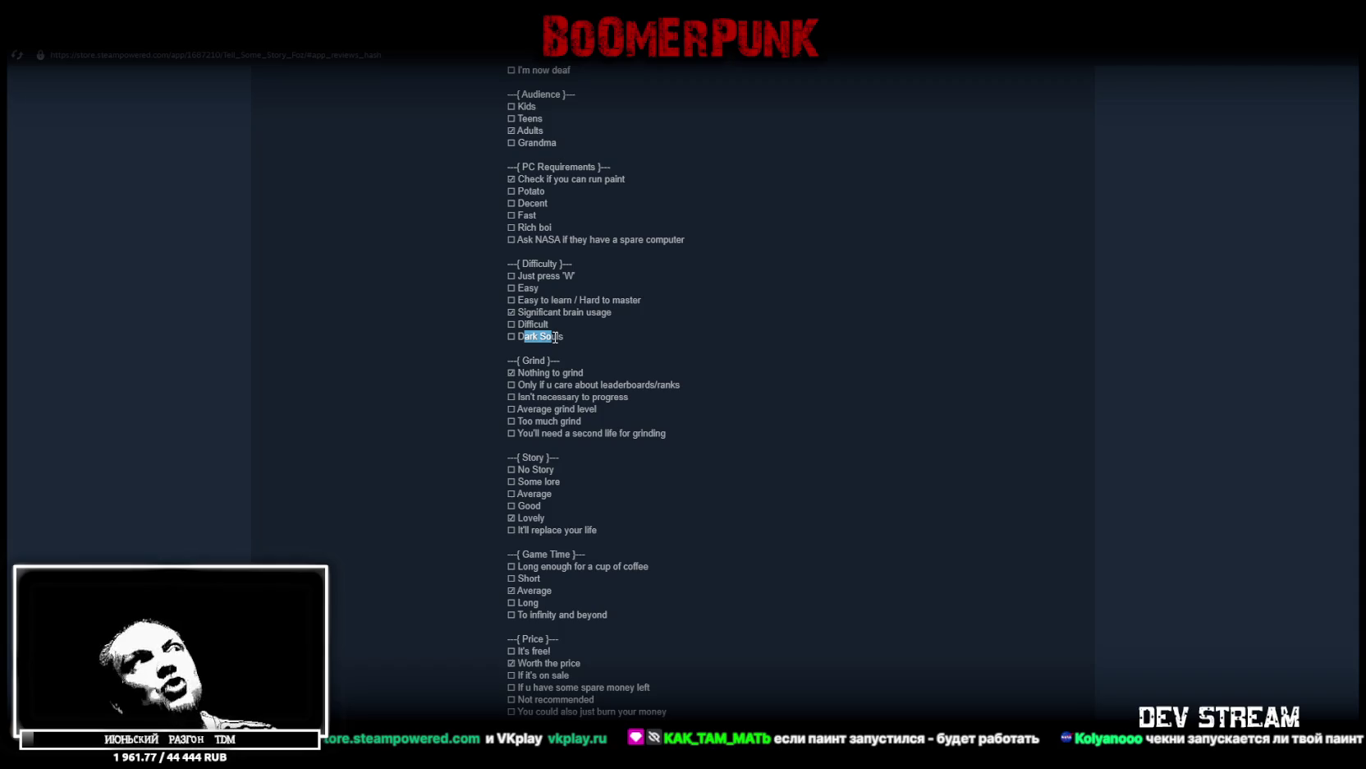
click(637, 326)
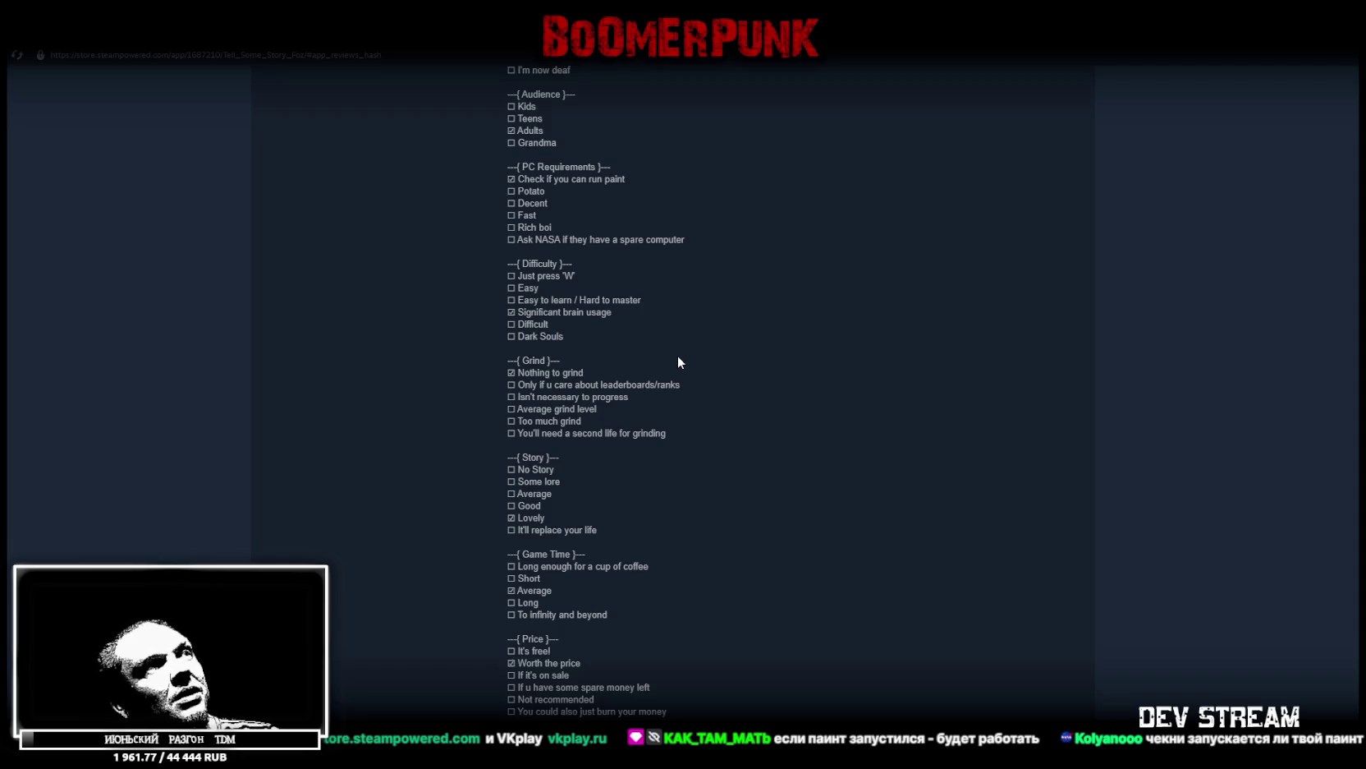
Read the review's story, game time, price and bugs ratings (Lovely, Worth the price, Minor bugs)
drag(540, 372, 529, 372)
scroll(708, 378, down, 1)
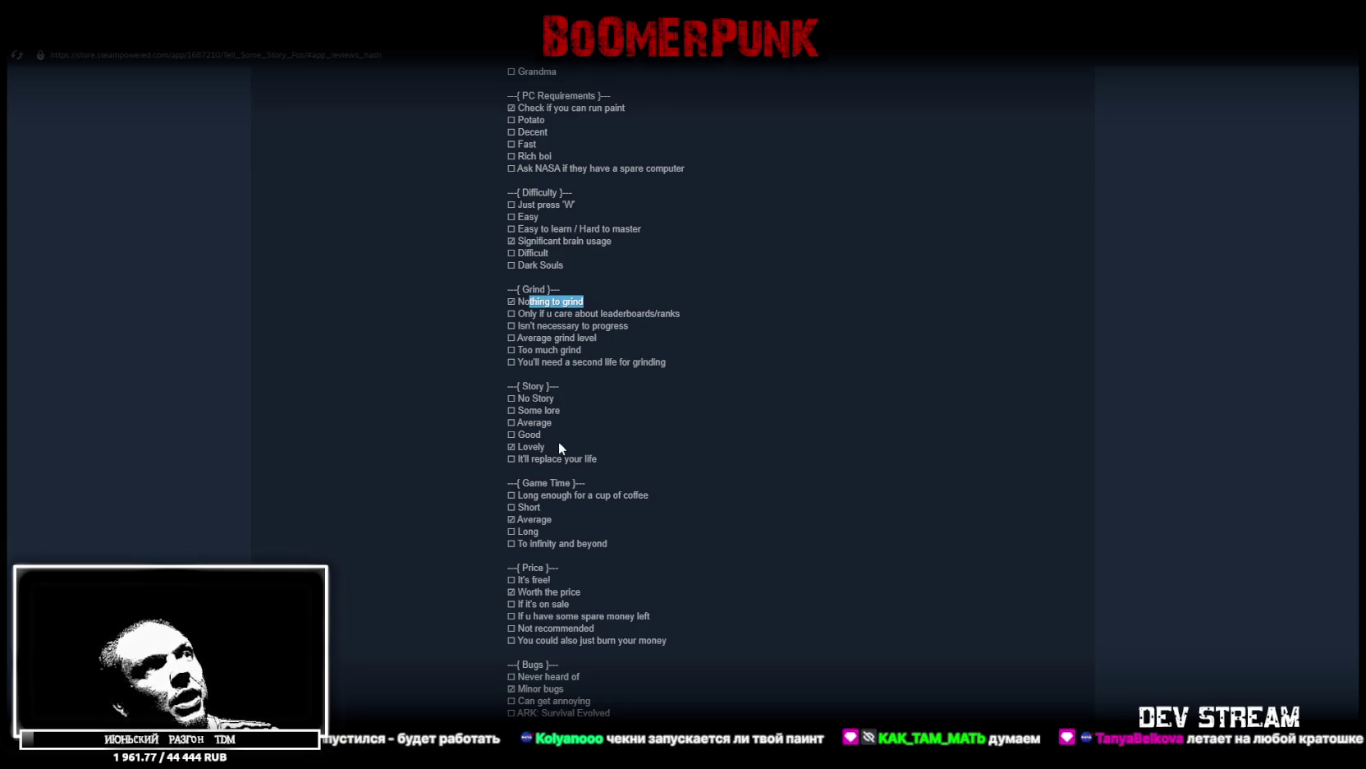
drag(558, 446, 530, 446)
click(580, 417)
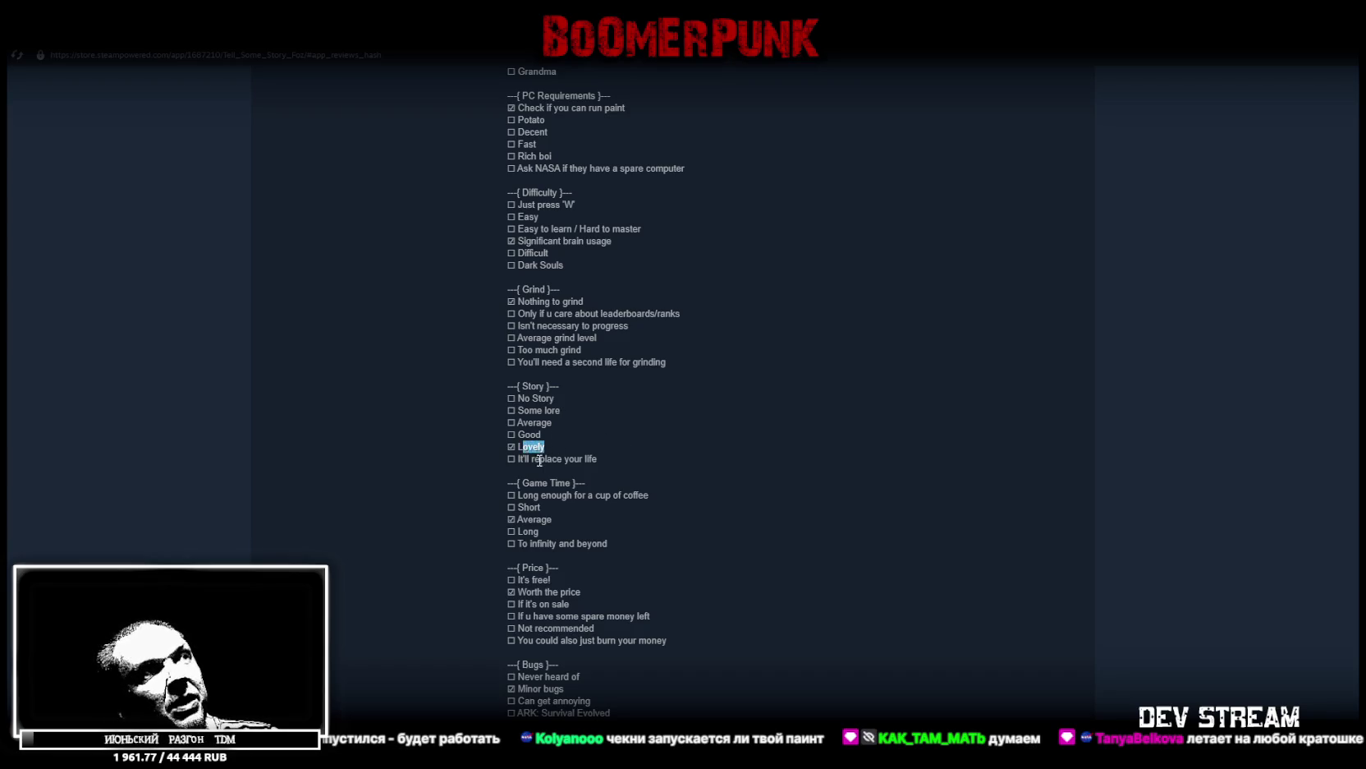
drag(540, 458, 606, 456)
click(619, 412)
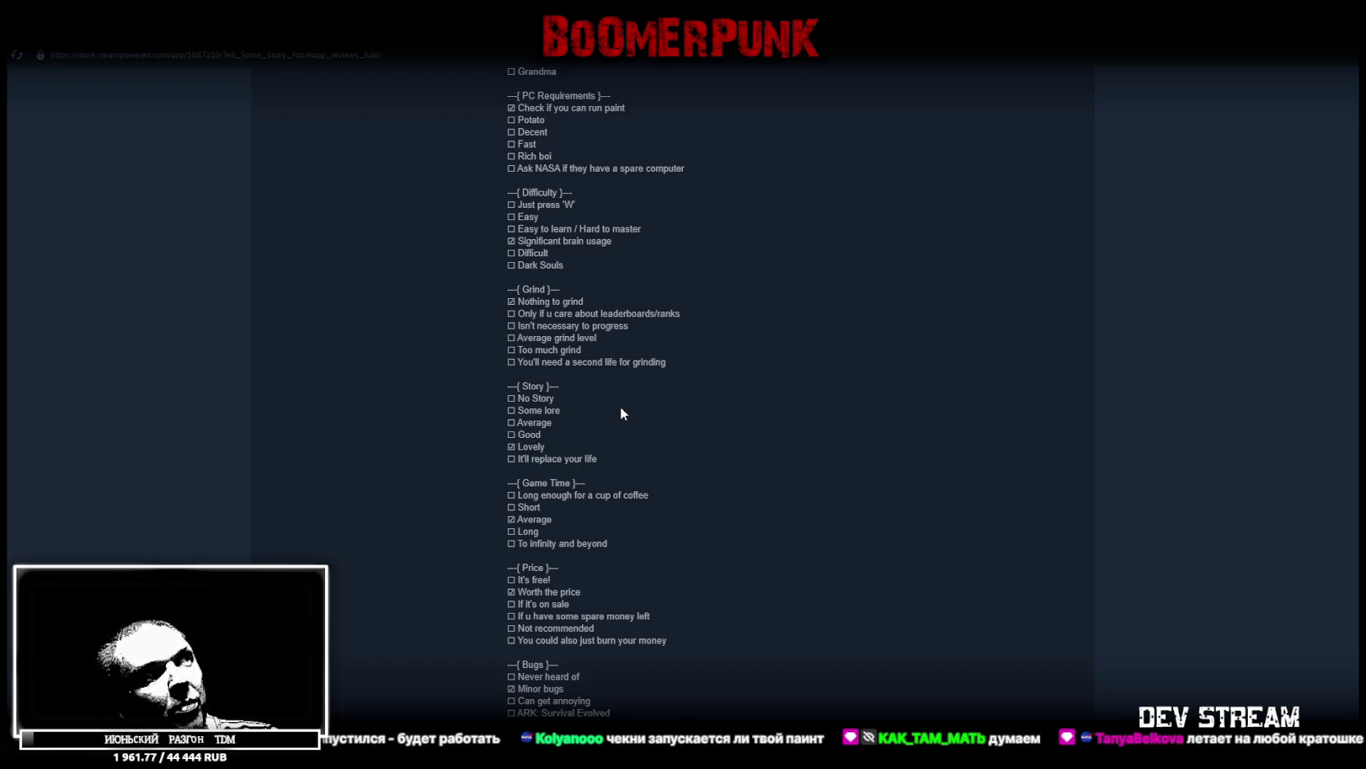
scroll(621, 413, down, 2)
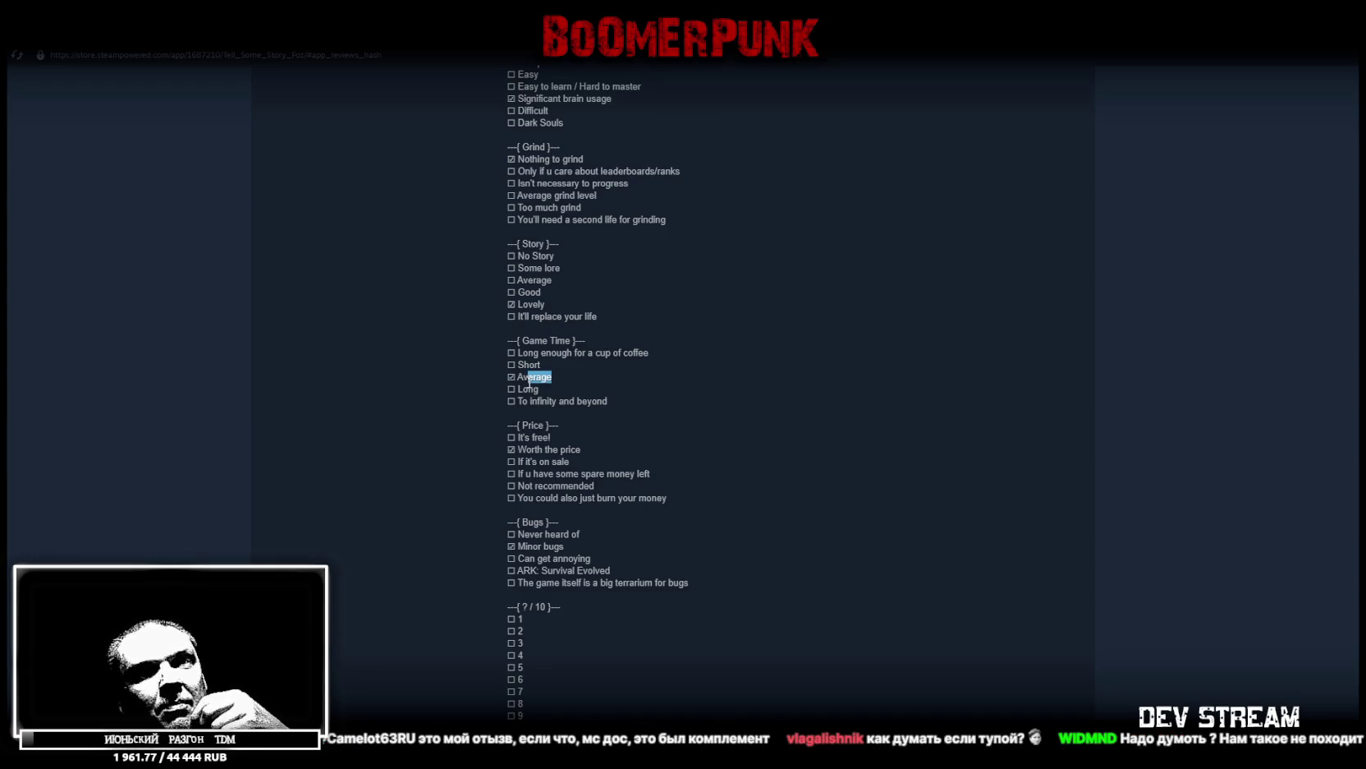
click(719, 427)
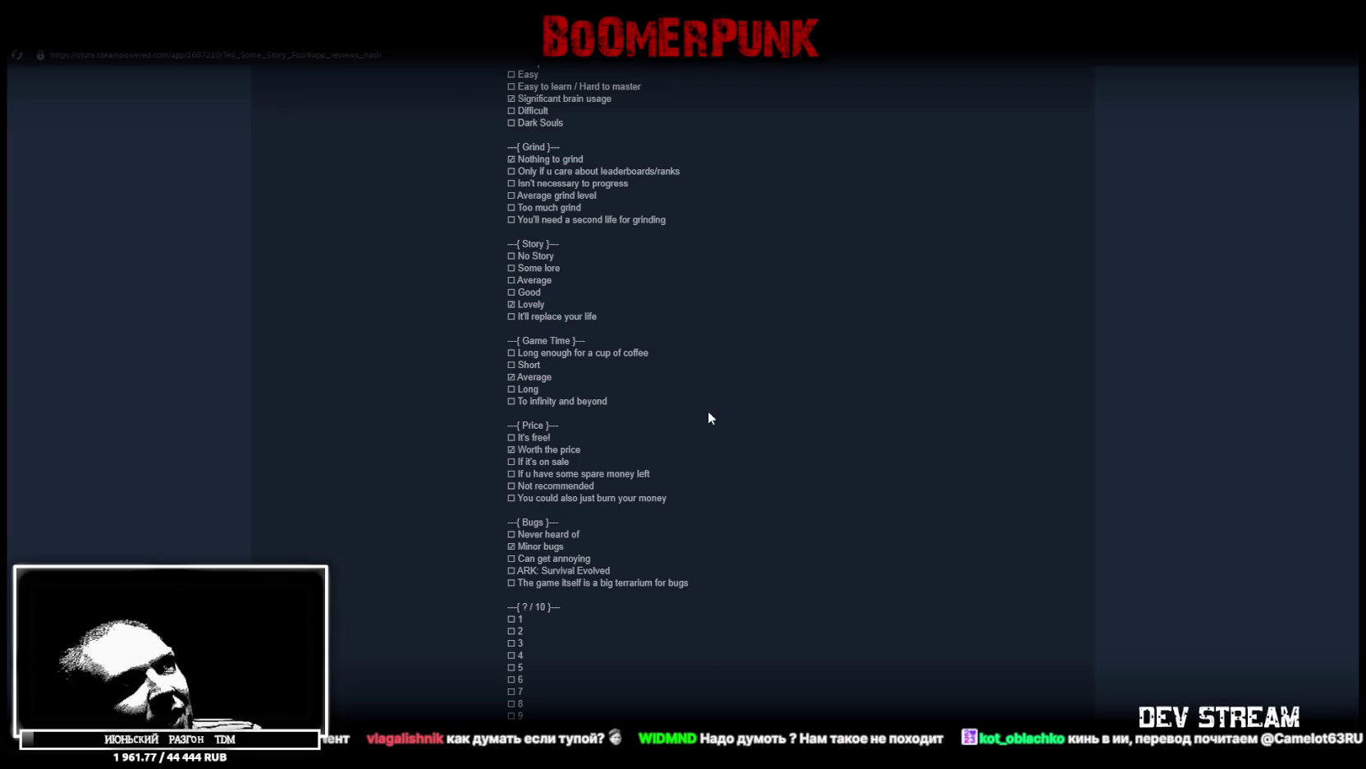
scroll(690, 419, down, 1)
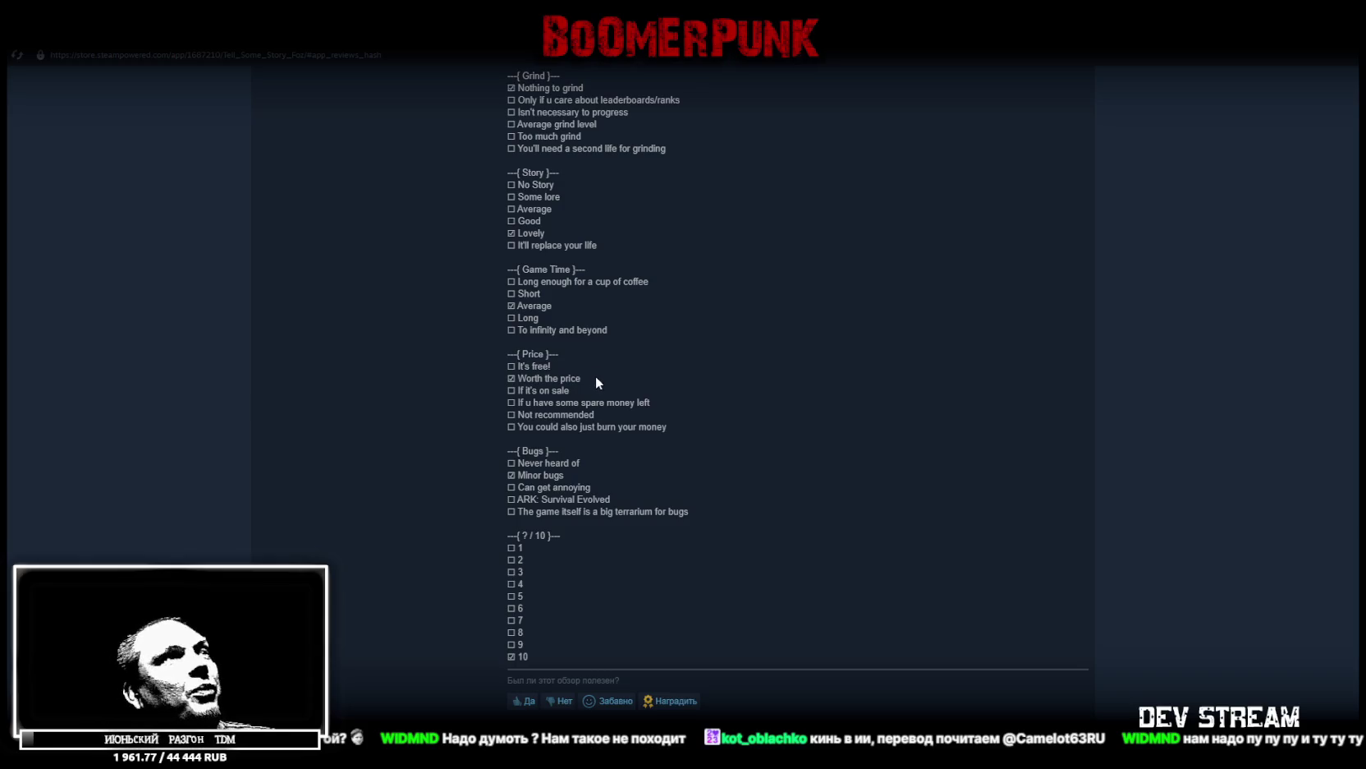
drag(581, 380, 530, 378)
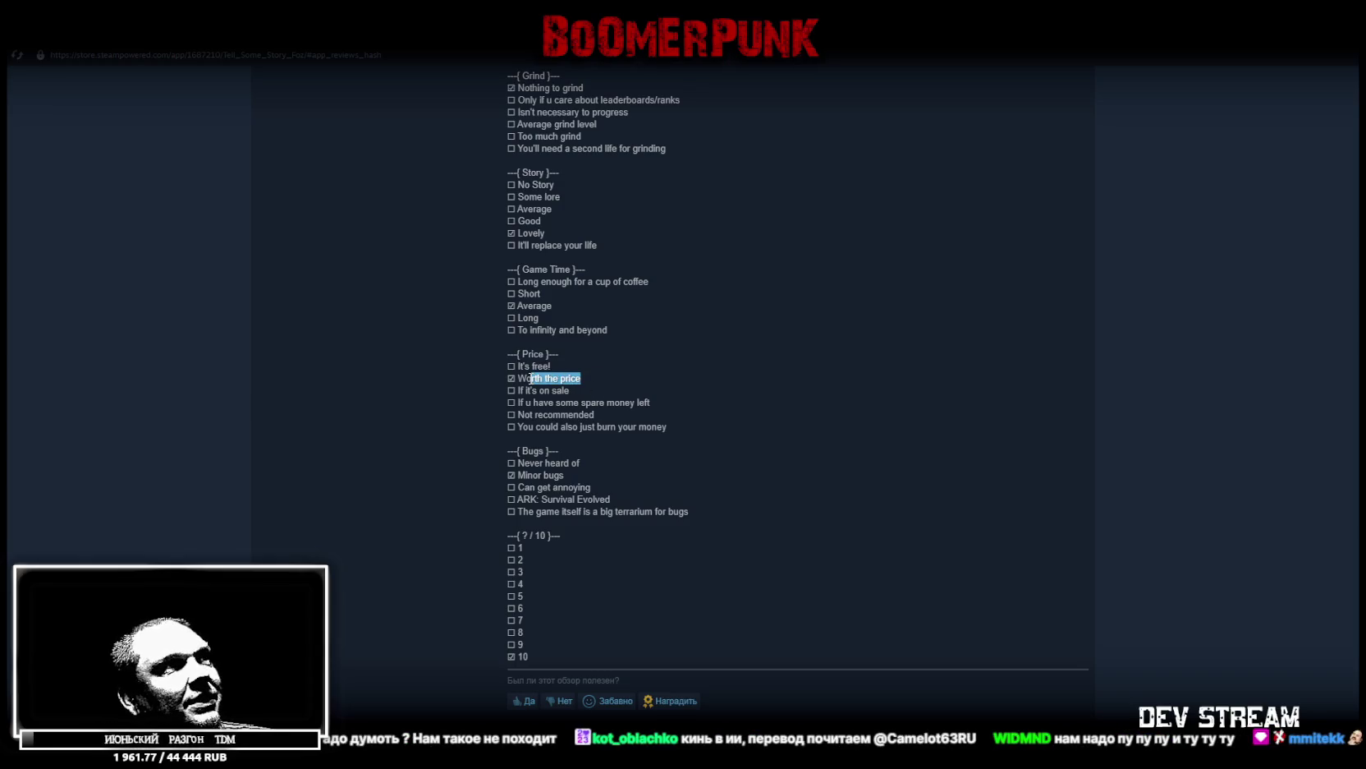
mouse_move(618, 378)
mouse_down()
mouse_move(525, 379)
mouse_move(555, 364)
mouse_move(524, 378)
mouse_up()
click(580, 376)
click(688, 448)
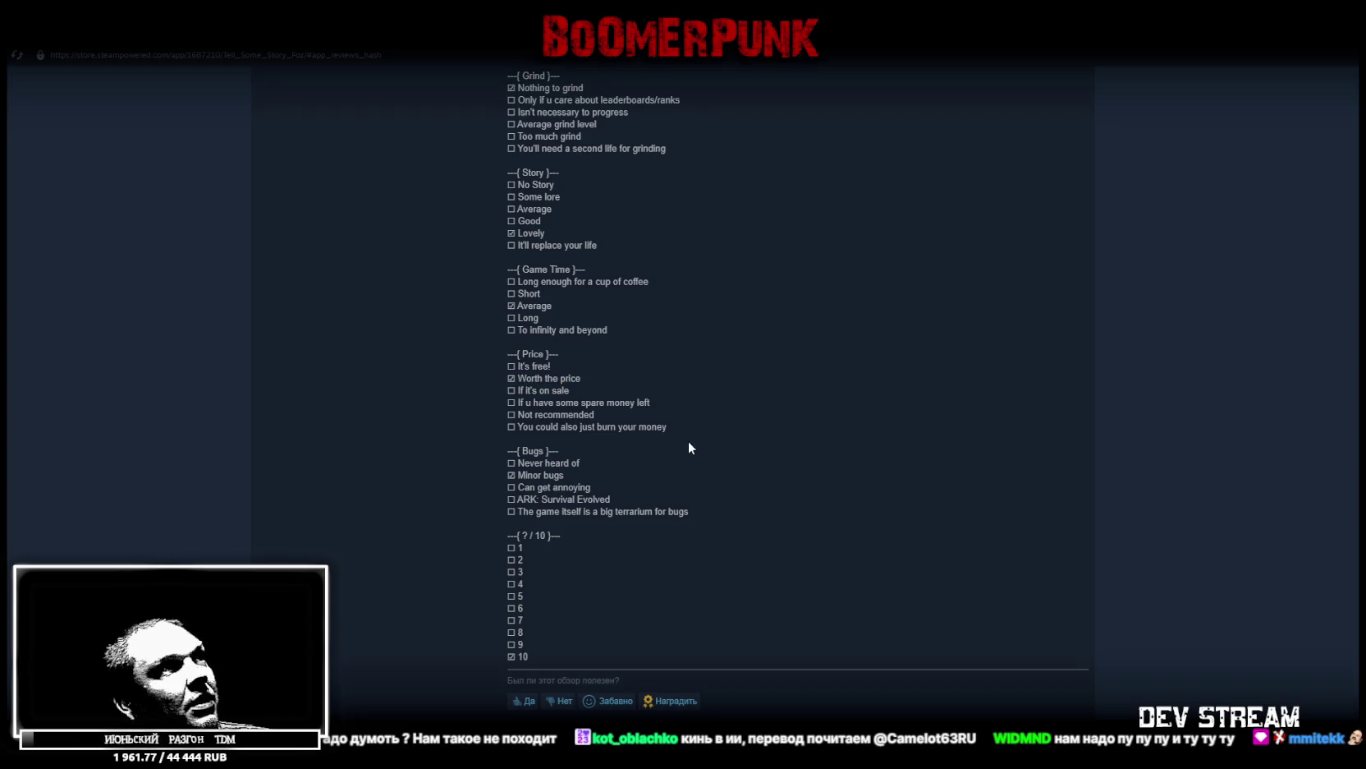
click(579, 475)
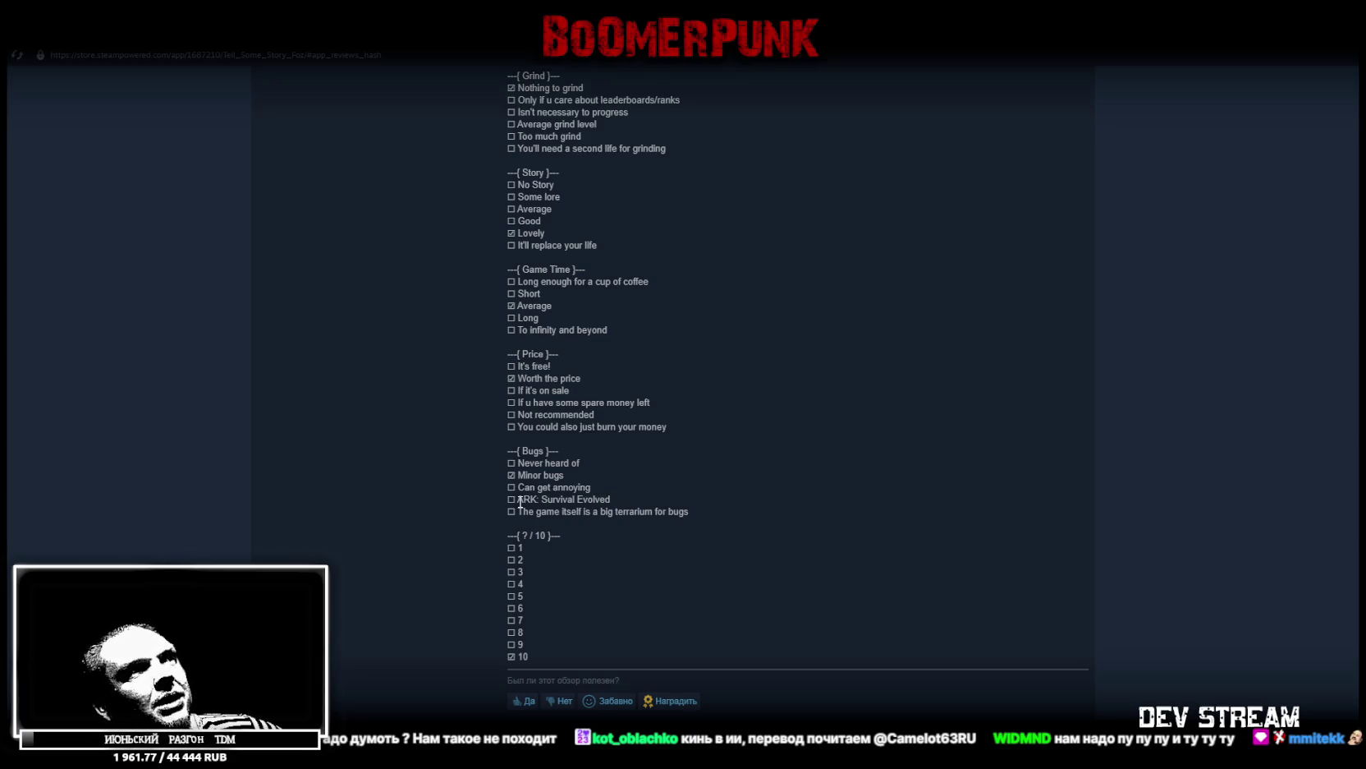
drag(517, 499, 637, 502)
click(629, 496)
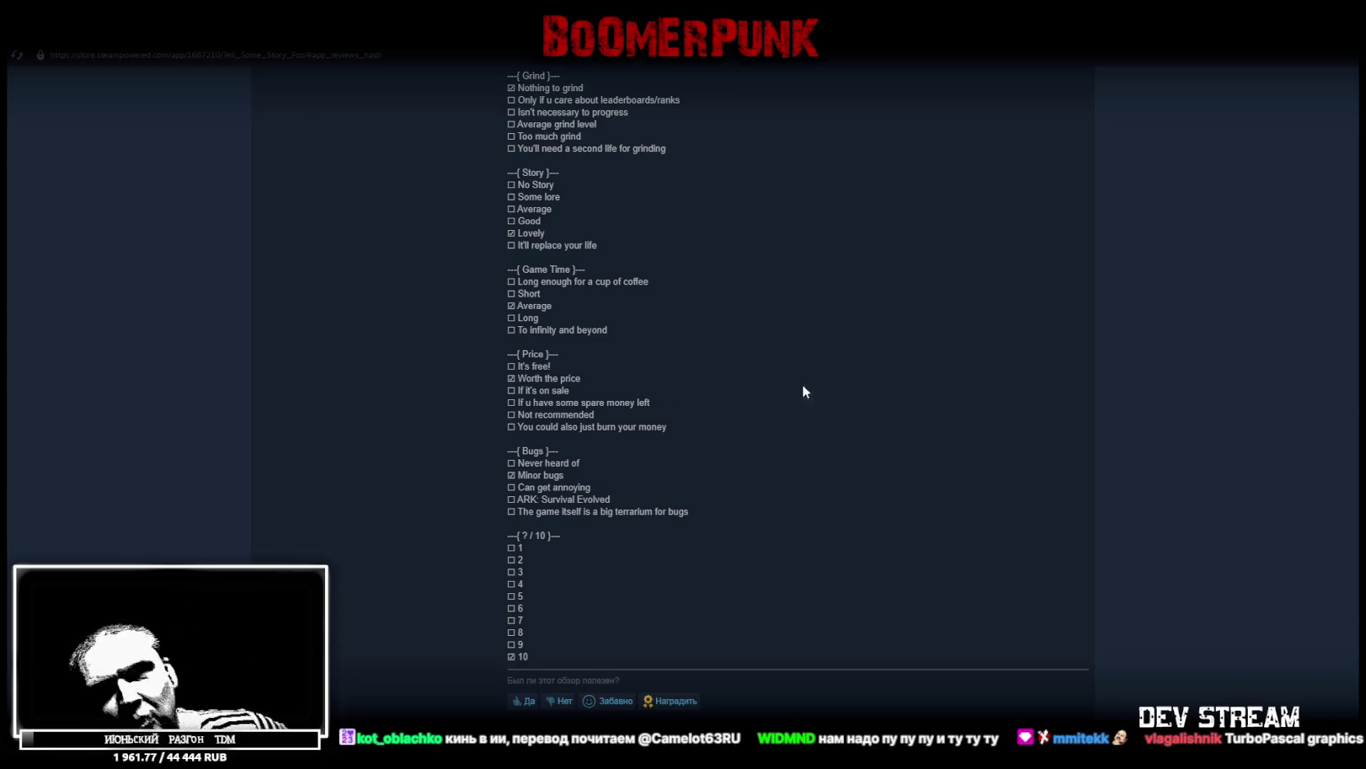
Examine the review's 1-to-10 score list, highlighting the 7 and 5 lines
scroll(608, 367, up, 5)
scroll(605, 359, down, 7)
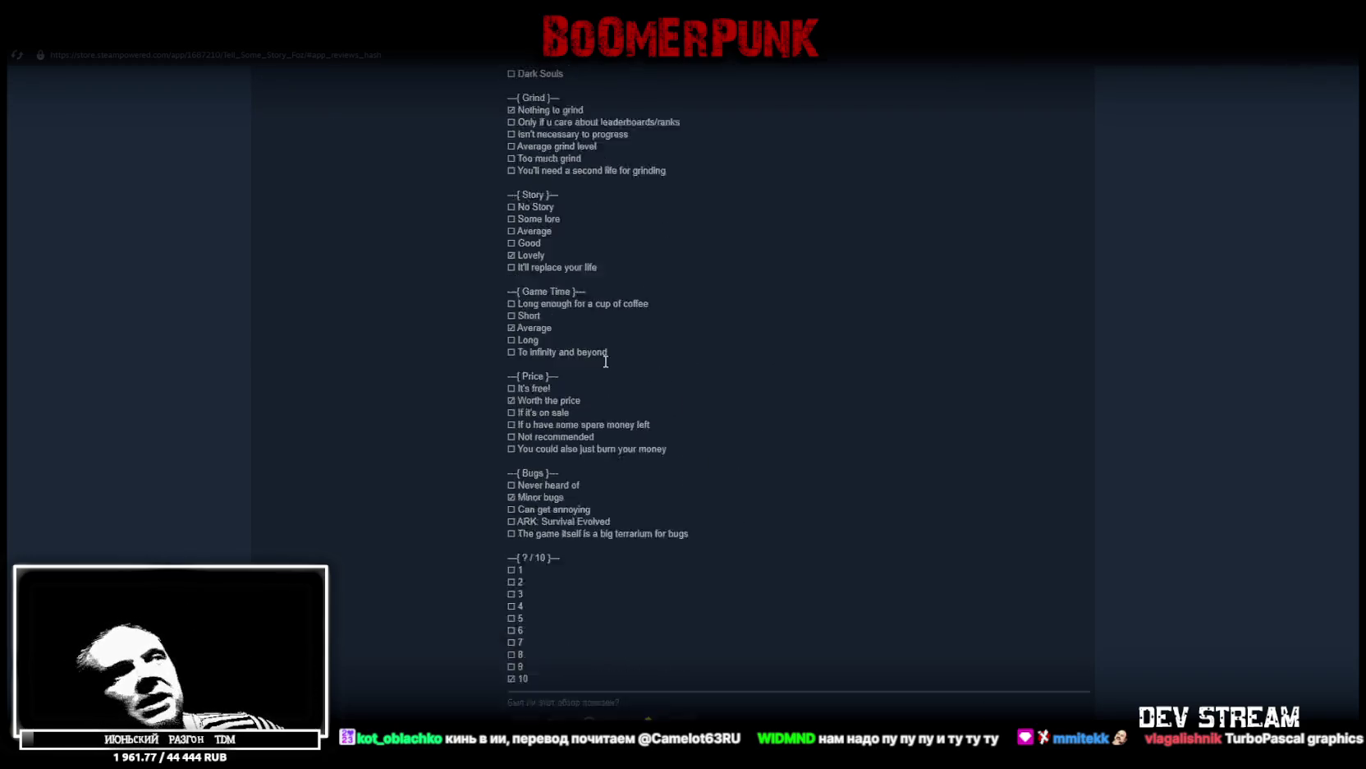
scroll(629, 269, up, 1)
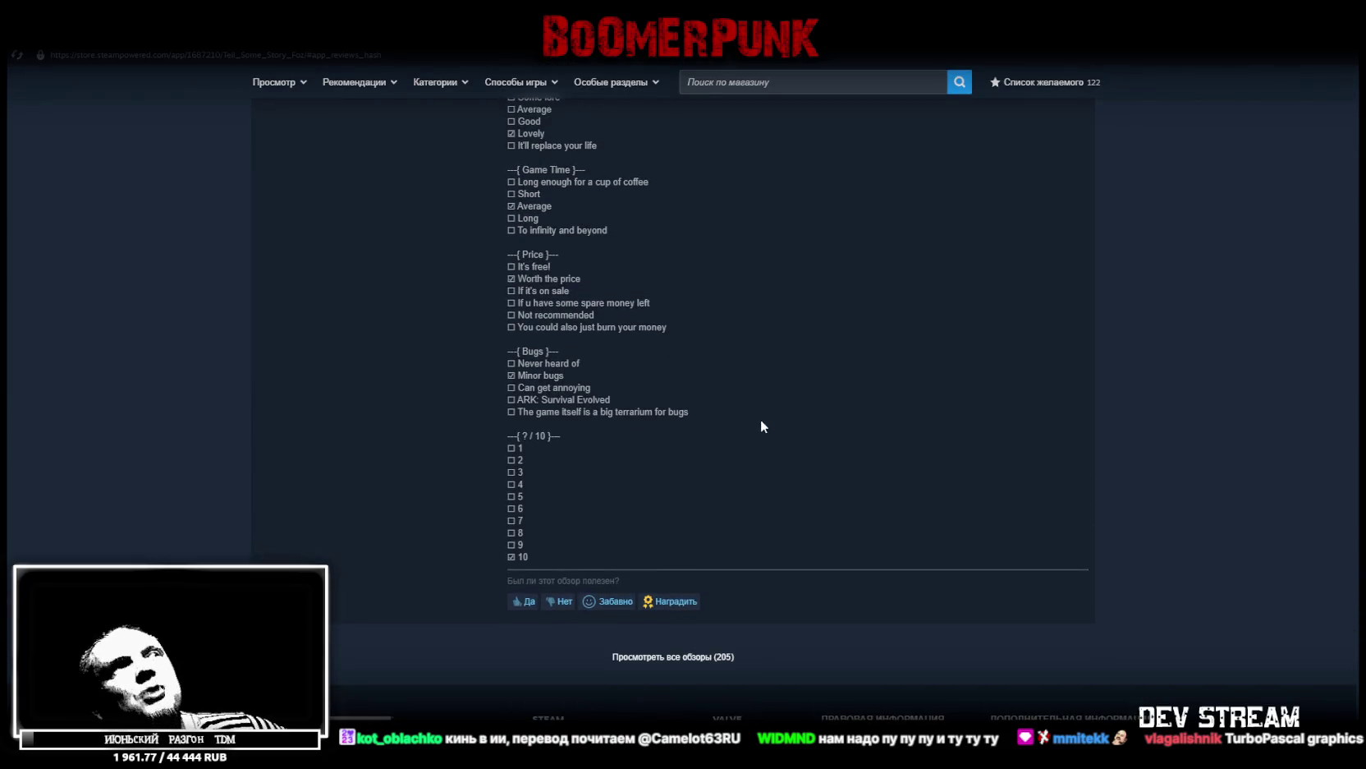
mouse_move(544, 558)
mouse_down()
mouse_move(494, 453)
mouse_move(509, 446)
mouse_up()
drag(546, 558, 512, 448)
click(550, 532)
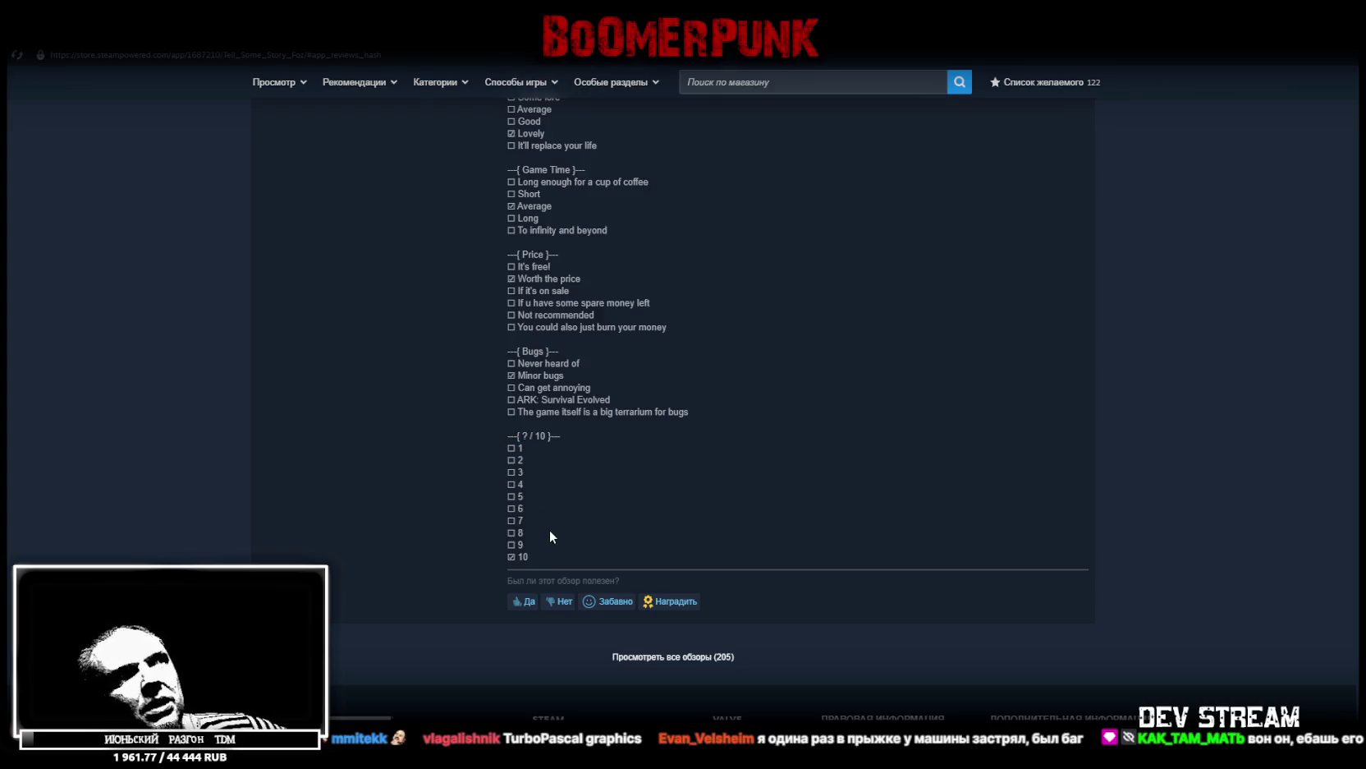
drag(535, 520, 510, 518)
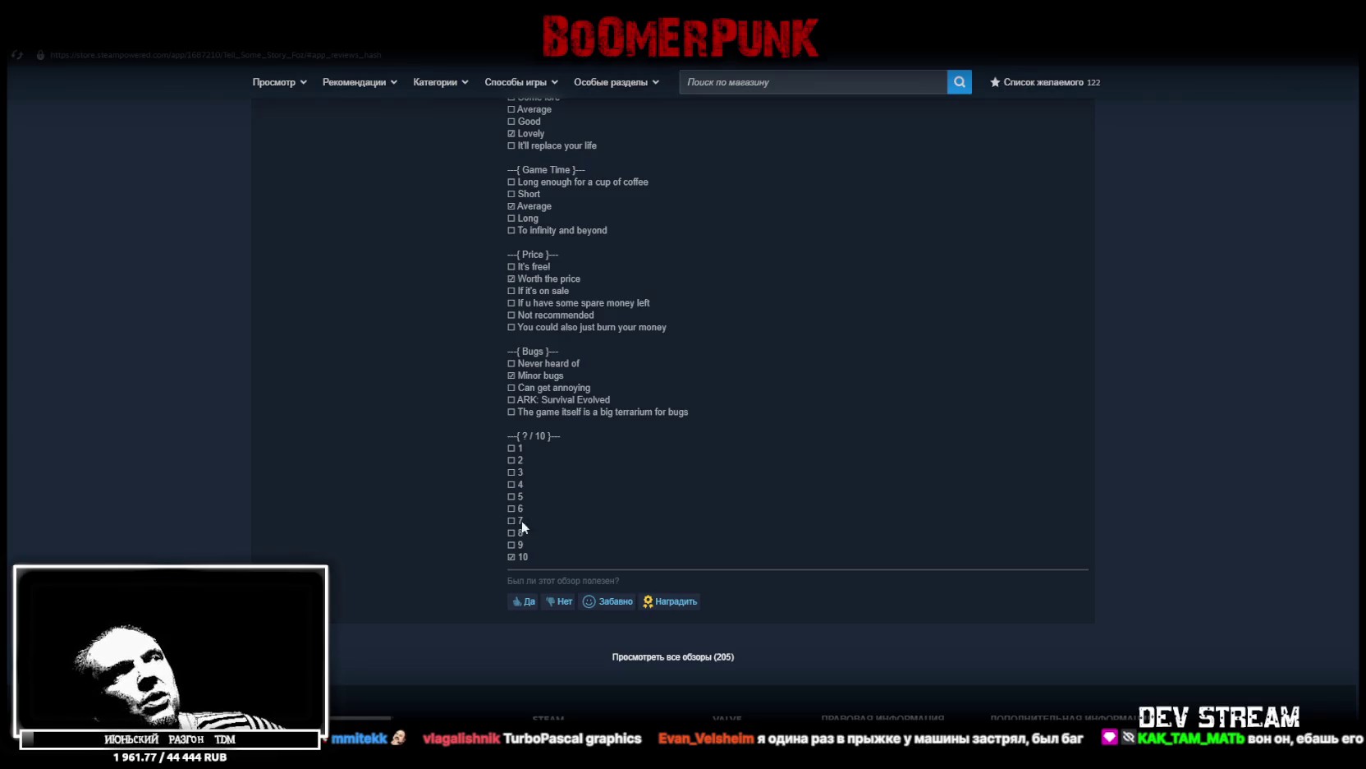
mouse_move(528, 498)
mouse_down()
mouse_move(484, 496)
mouse_move(549, 491)
mouse_up()
Vote the review helpful ('Да') and go to the Steam library
scroll(550, 493, up, 15)
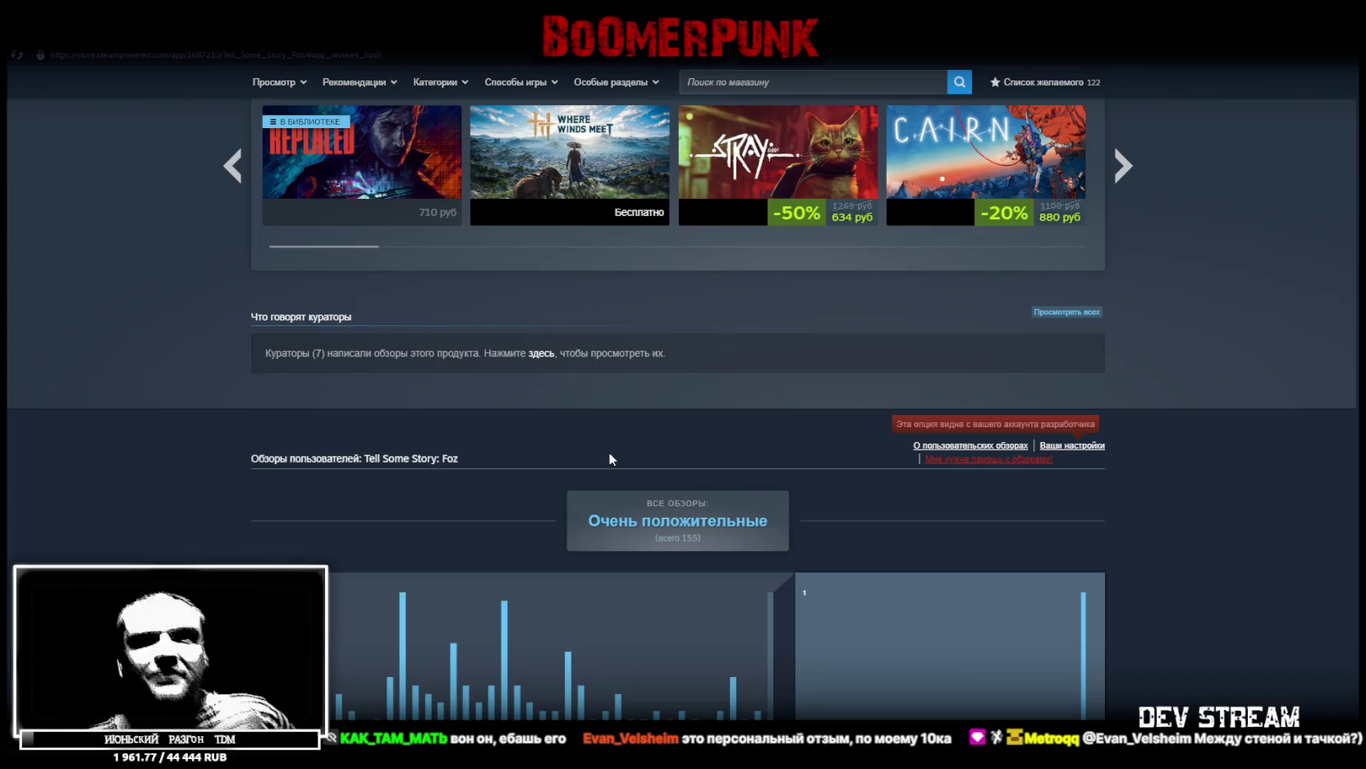
scroll(598, 381, down, 10)
scroll(593, 378, up, 5)
scroll(609, 409, down, 10)
scroll(609, 409, down, 6)
click(522, 457)
scroll(575, 287, up, 5)
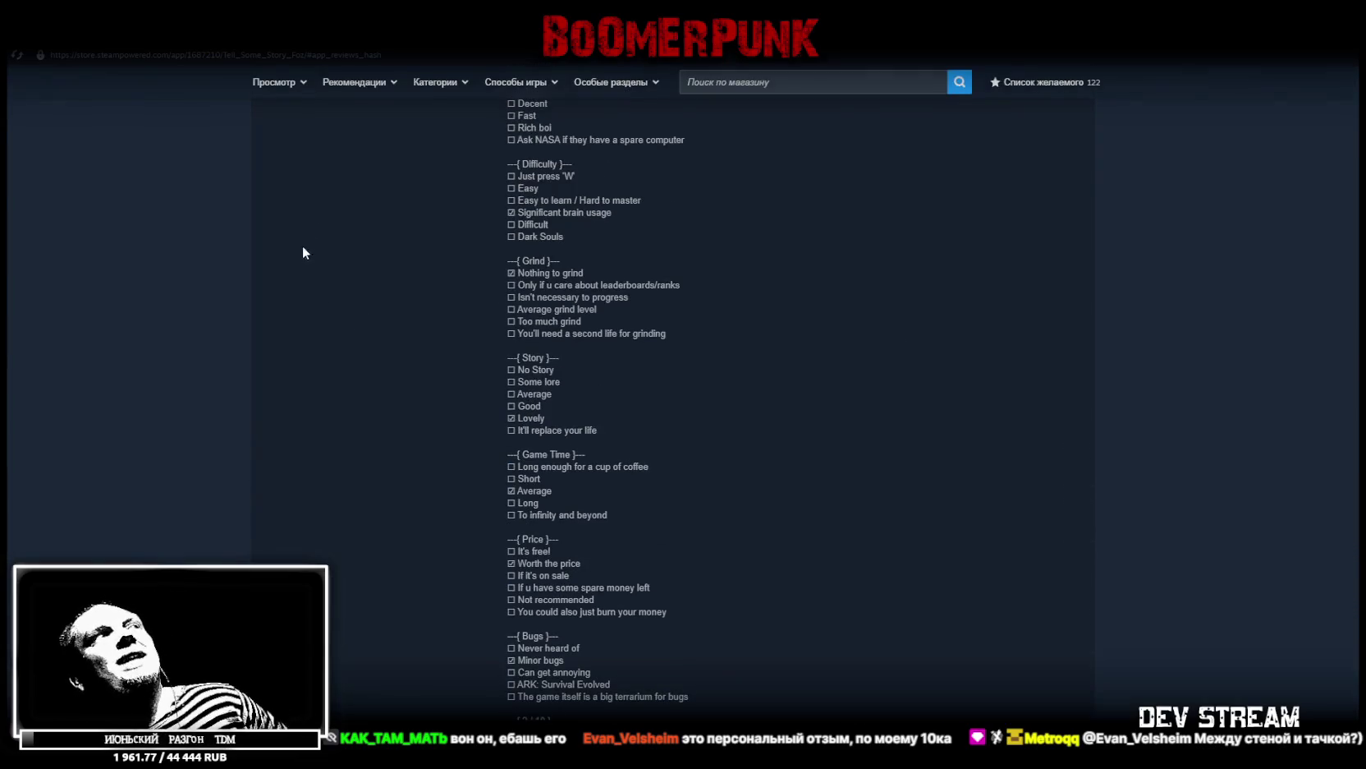
click(150, 50)
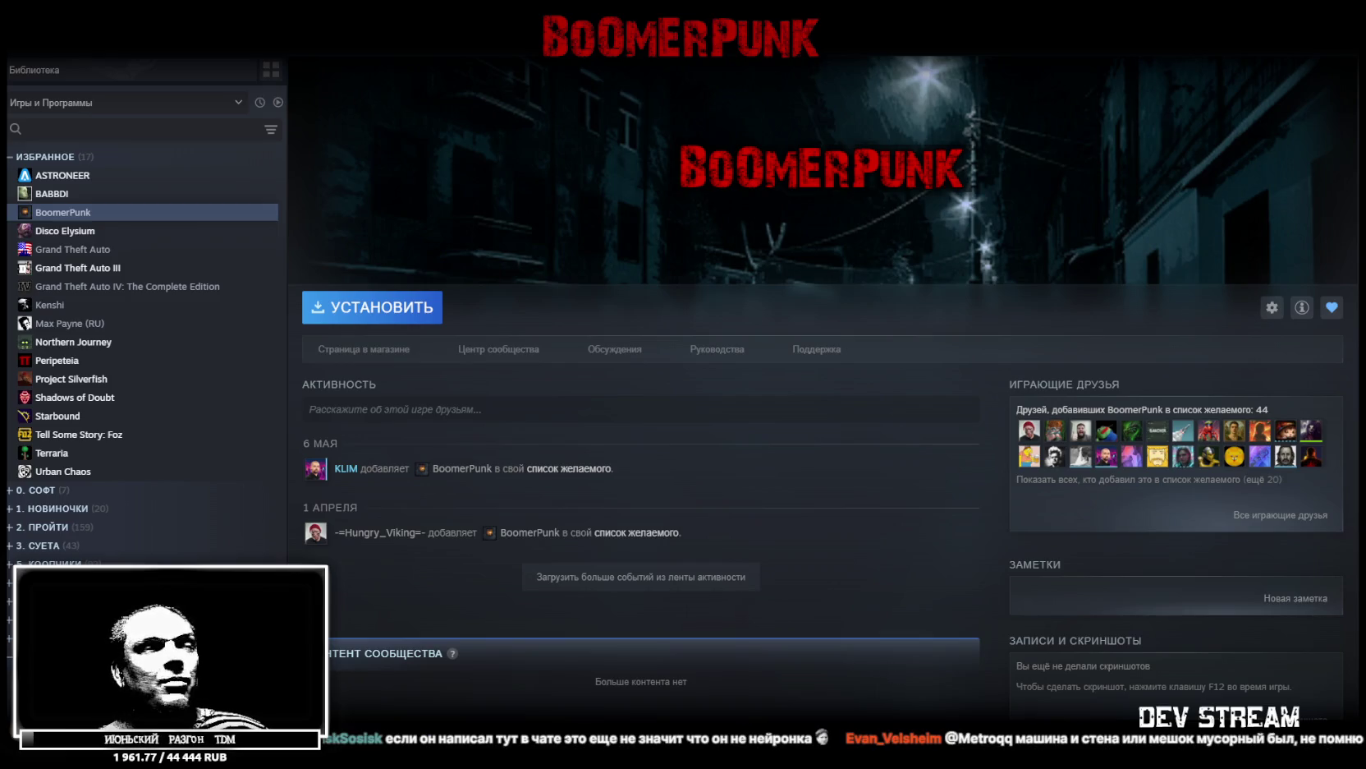
Open BoomerPunk's library page from Library Home, review its wishlist activity, then switch to Unity
scroll(389, 688, down, 5)
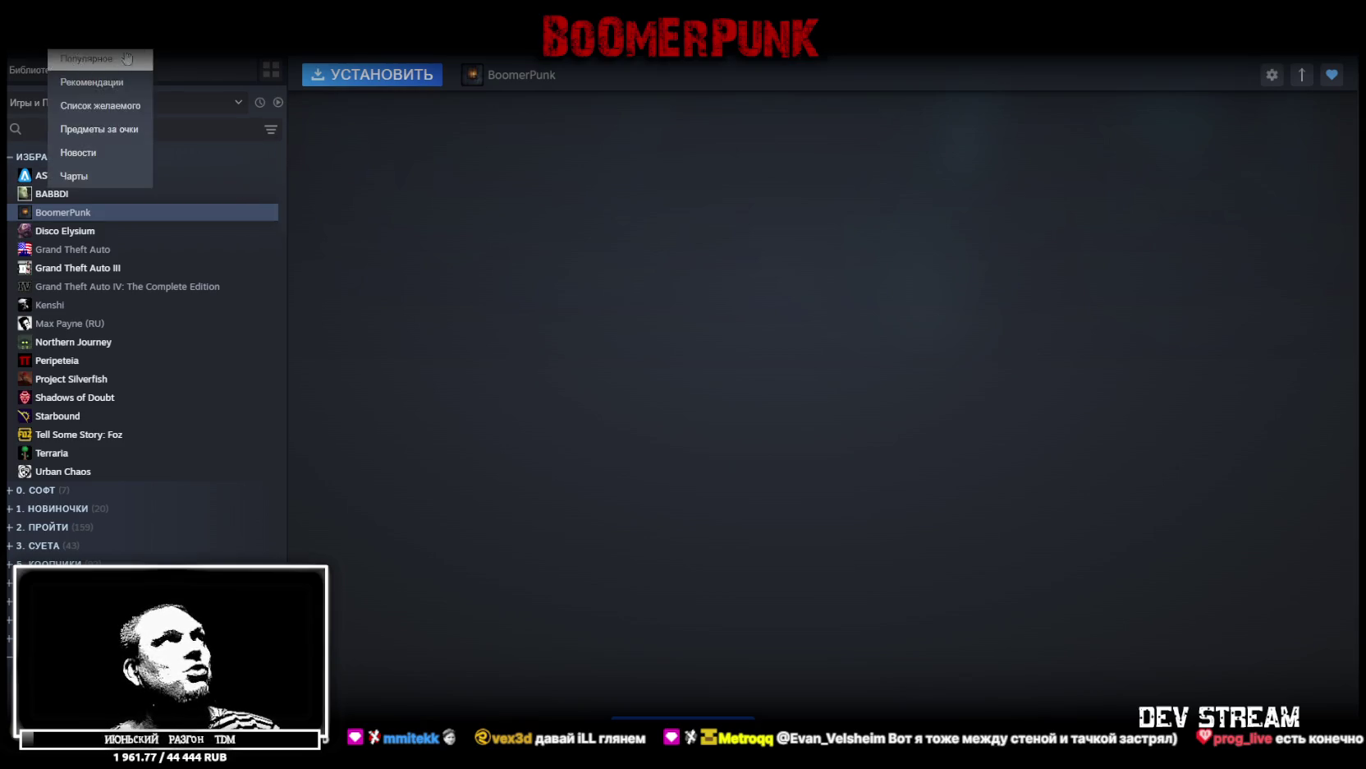
click(173, 58)
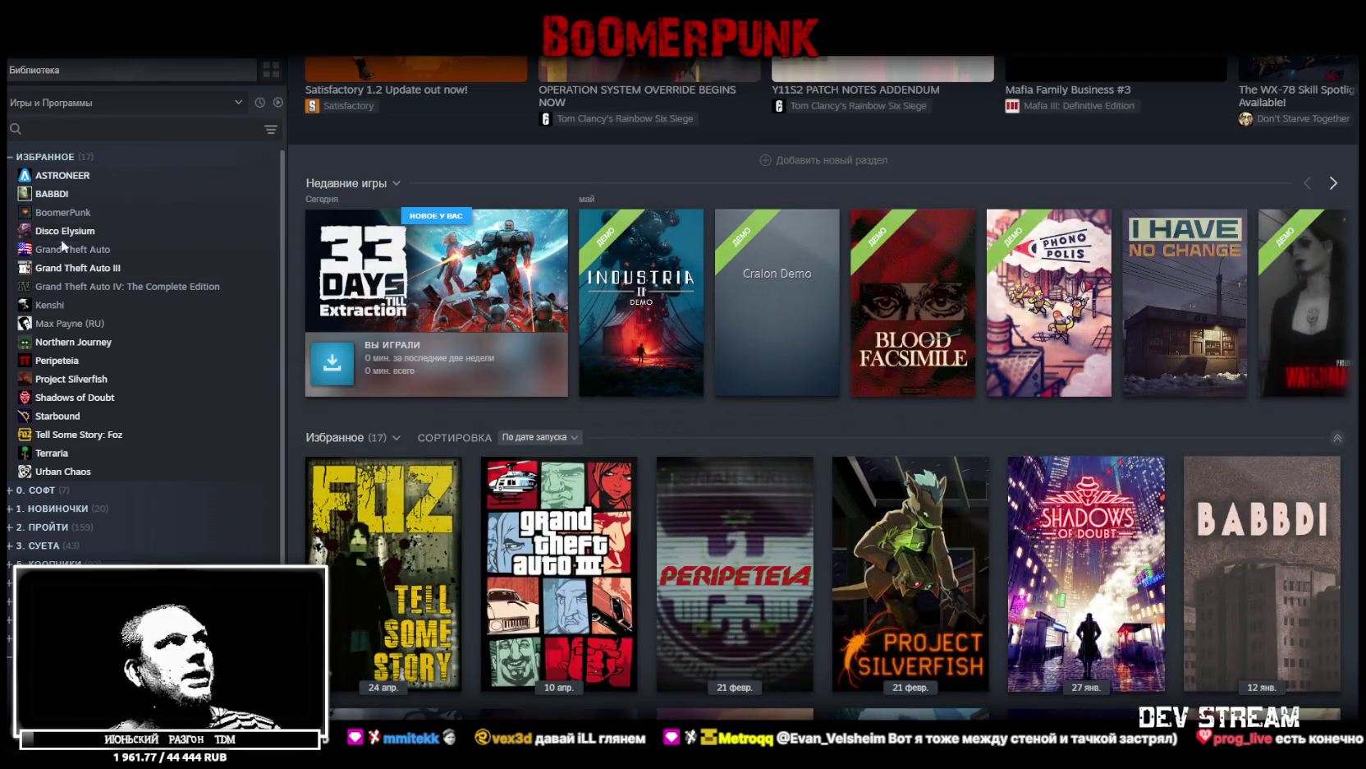
click(64, 212)
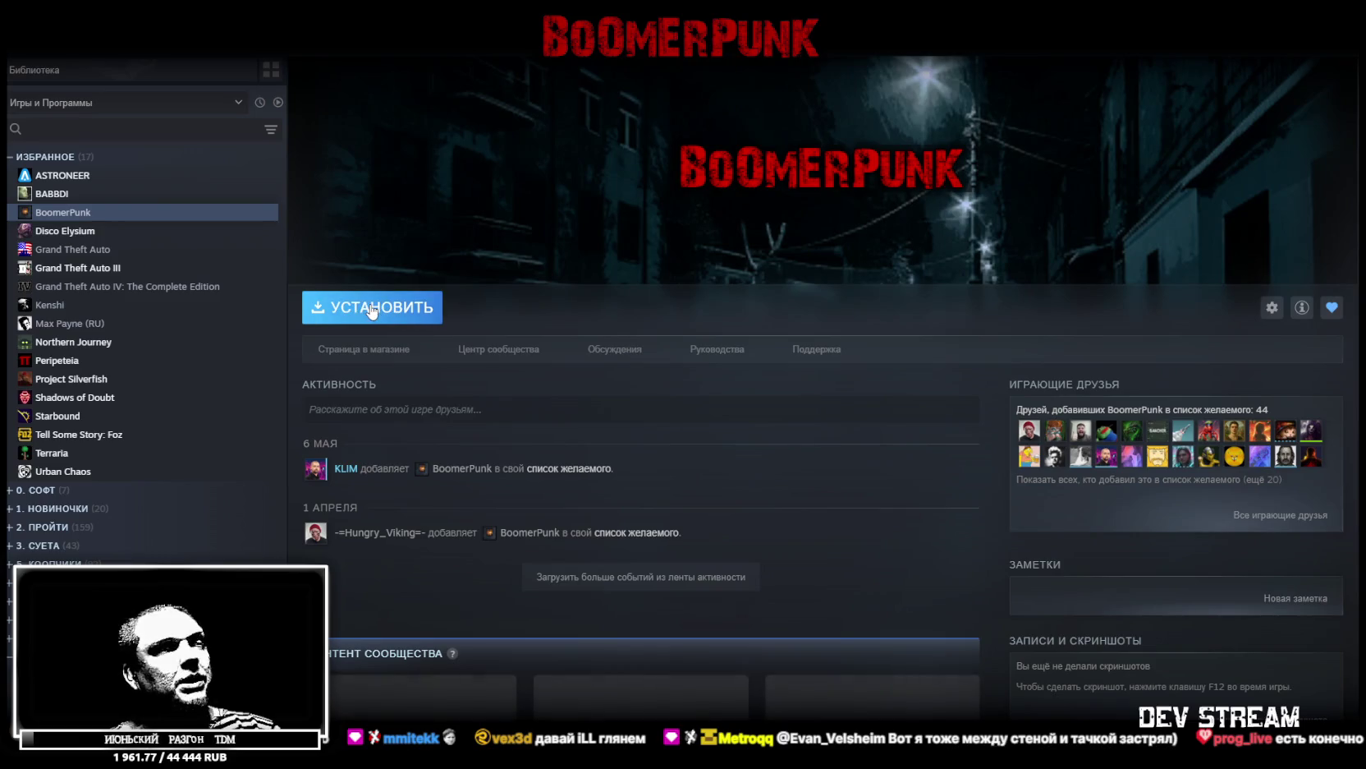
scroll(559, 484, down, 3)
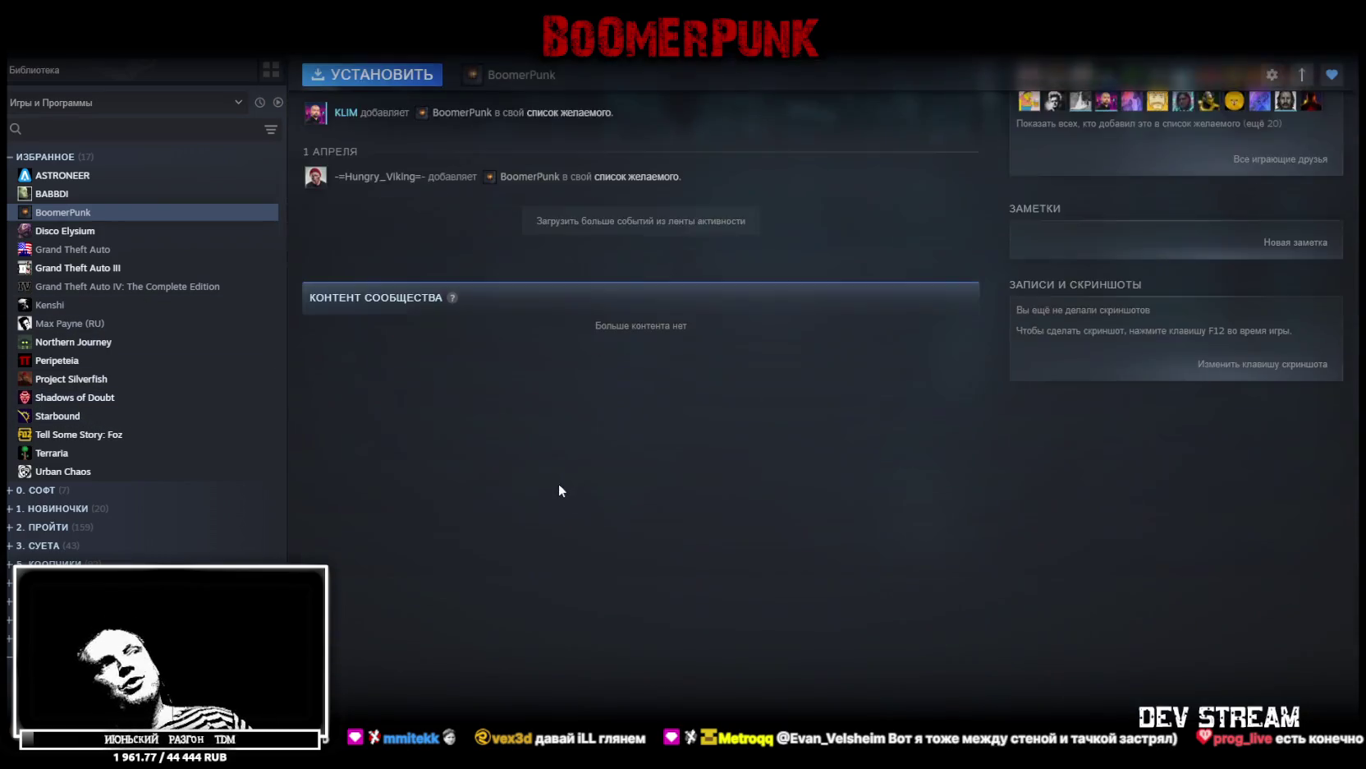
scroll(532, 461, up, 3)
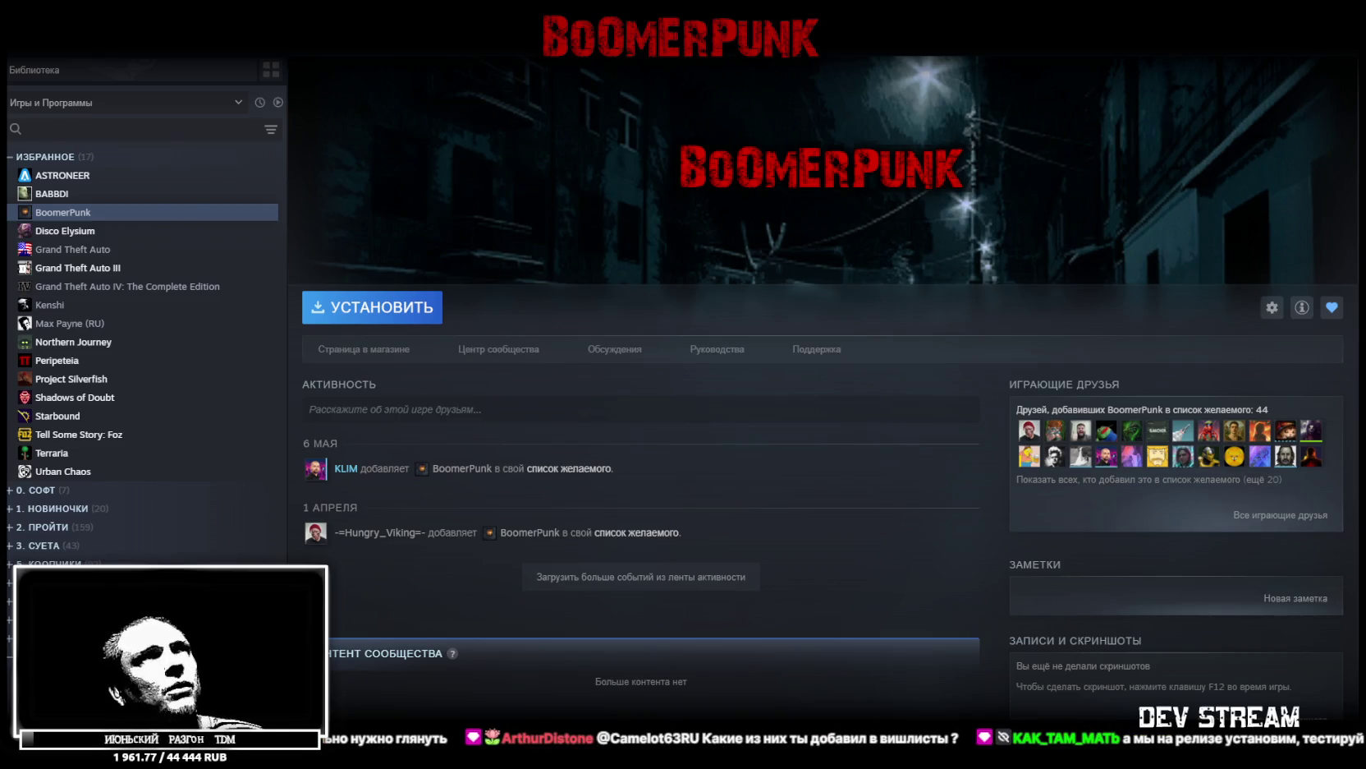
key(alt+Tab)
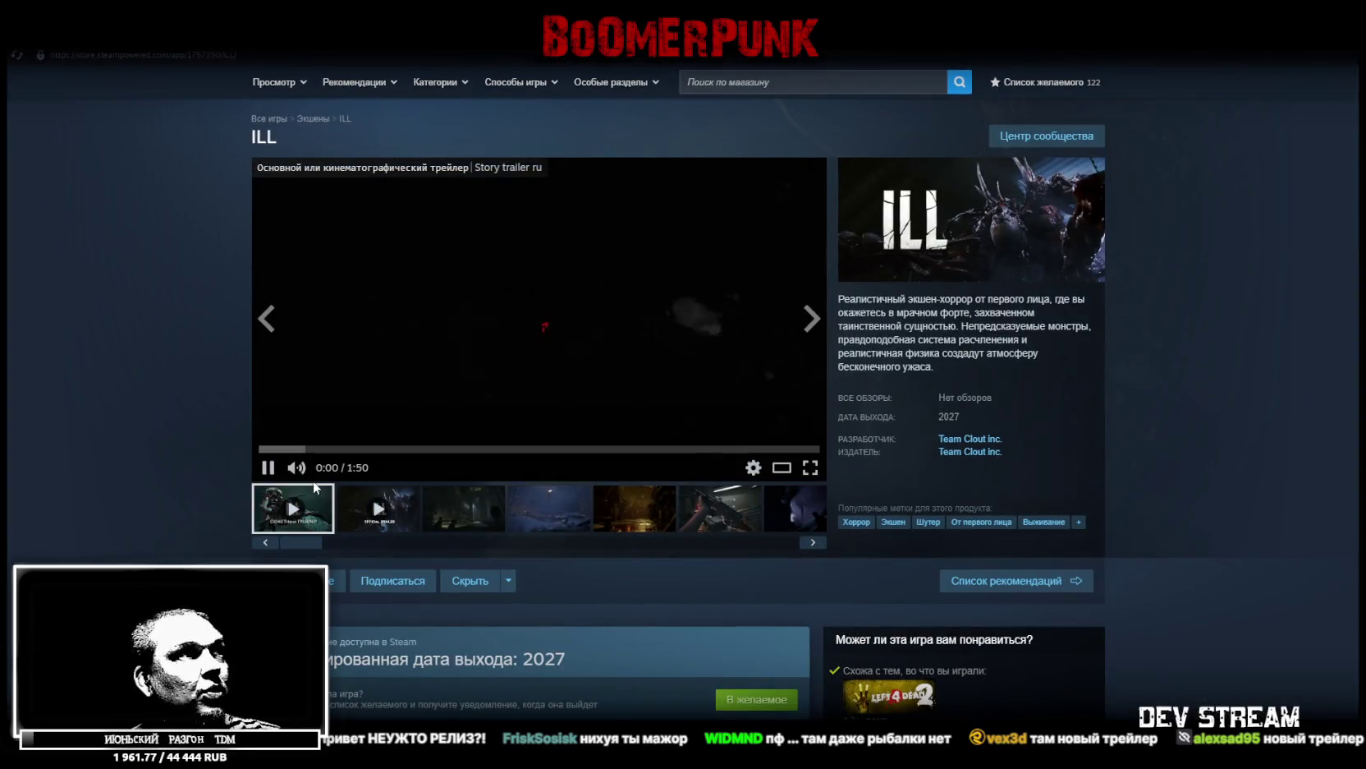
Watch the ILL story trailer fullscreen nearly to the end, then return to the store page
click(808, 468)
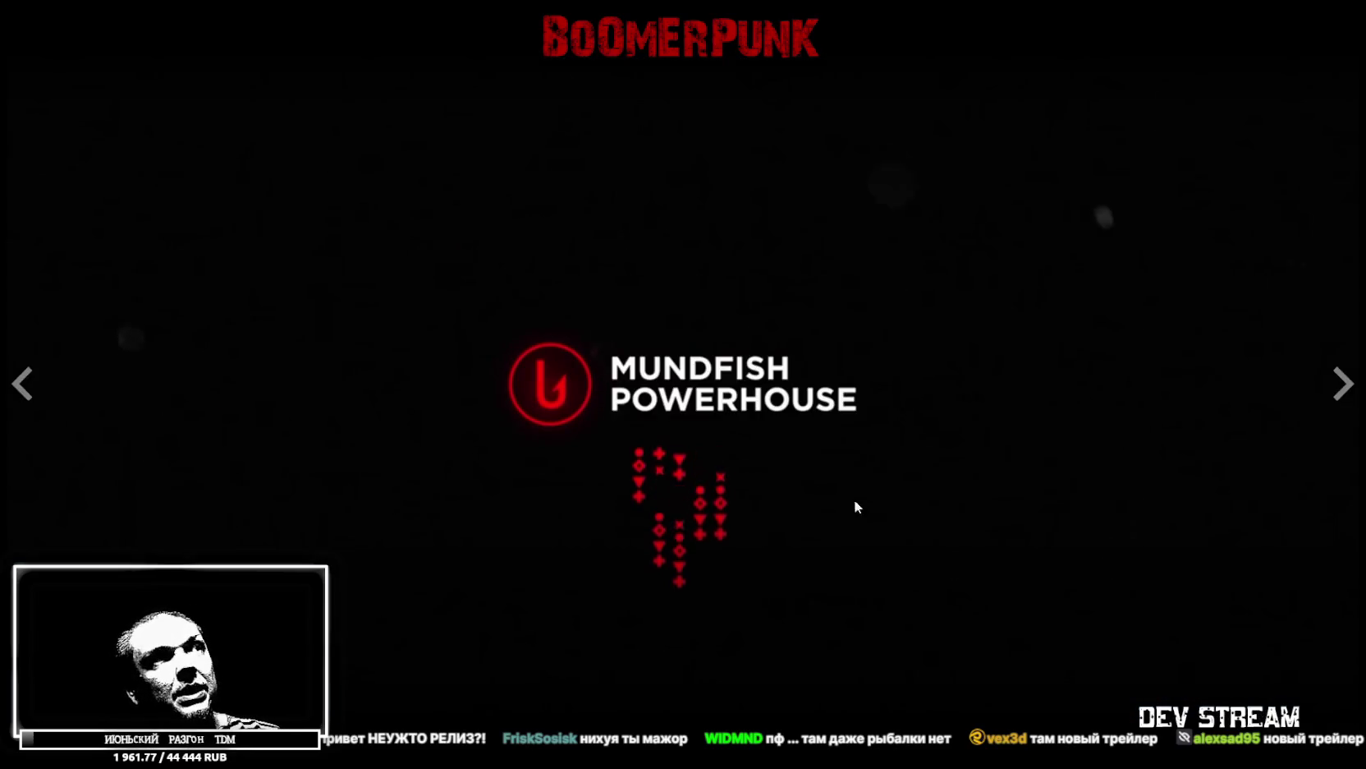
key(Escape)
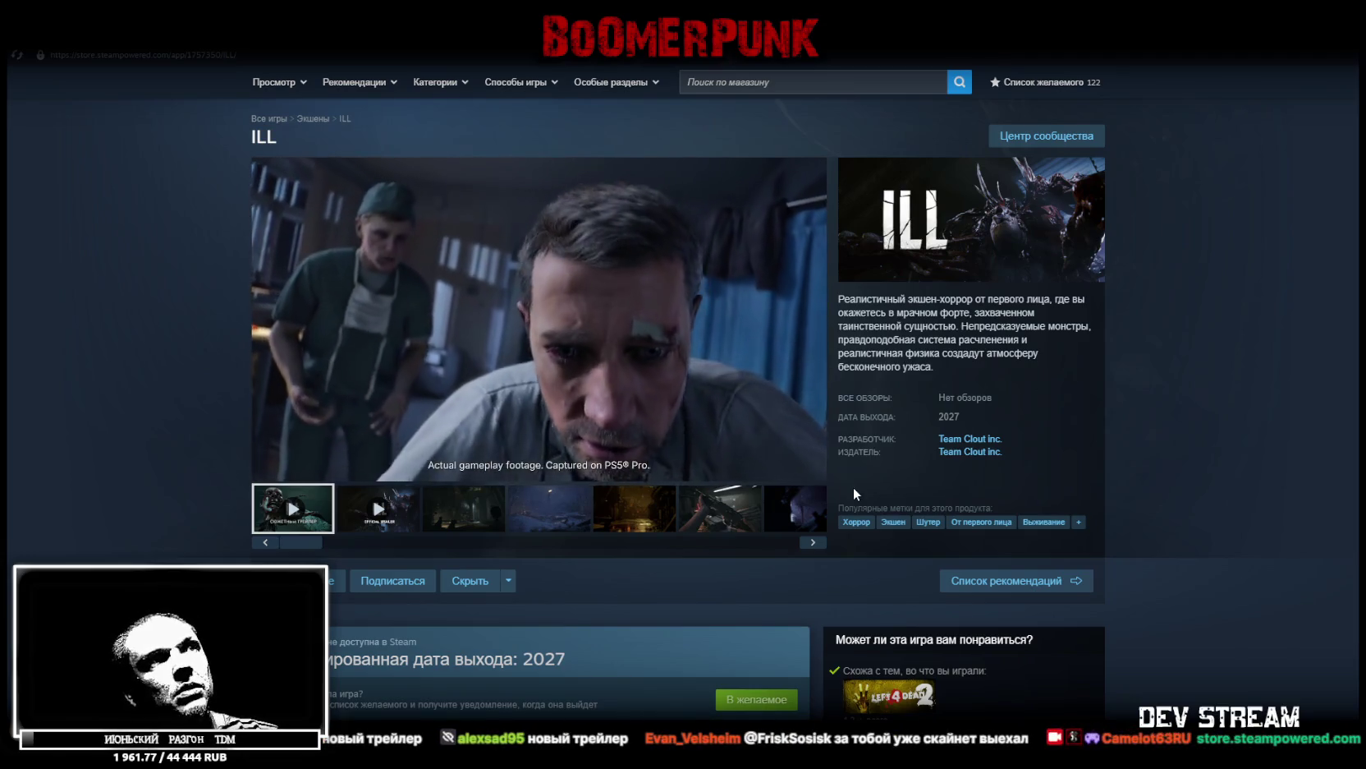
click(806, 469)
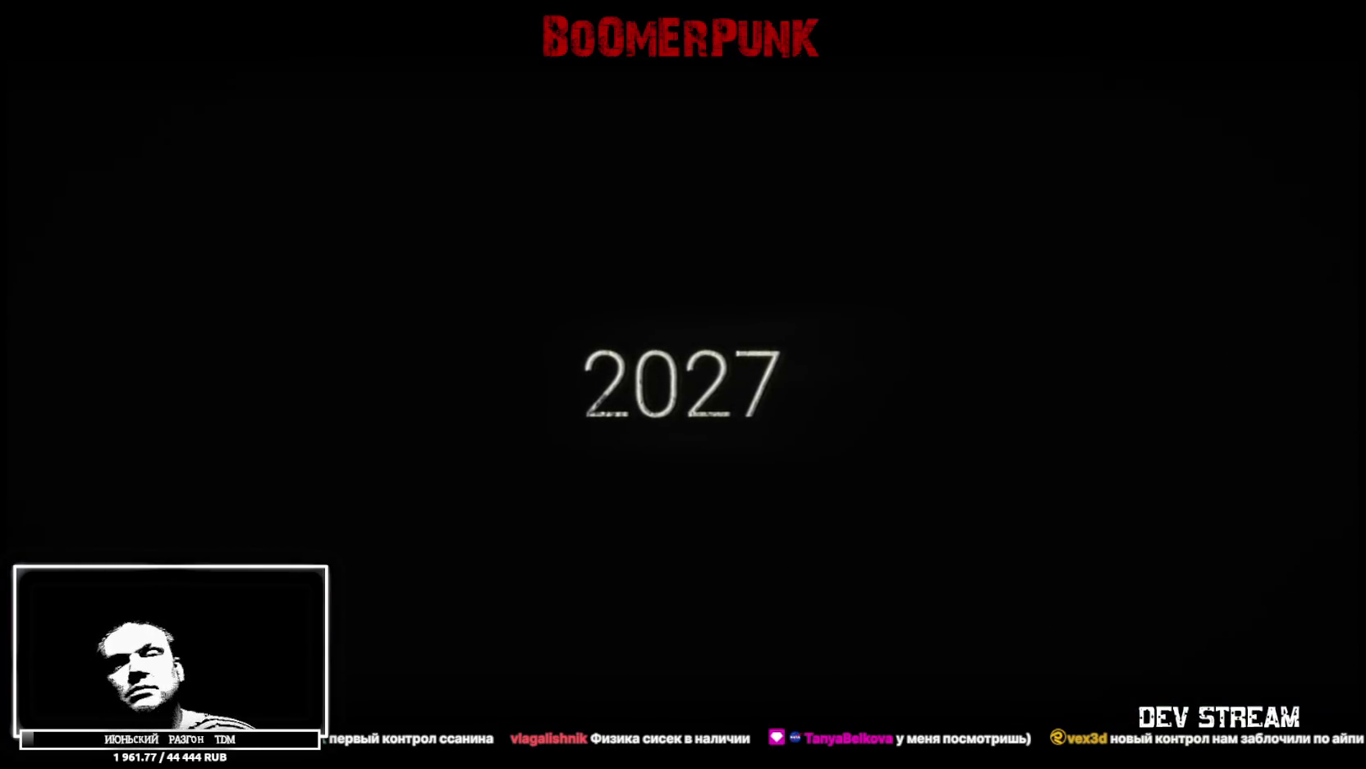
key(Escape)
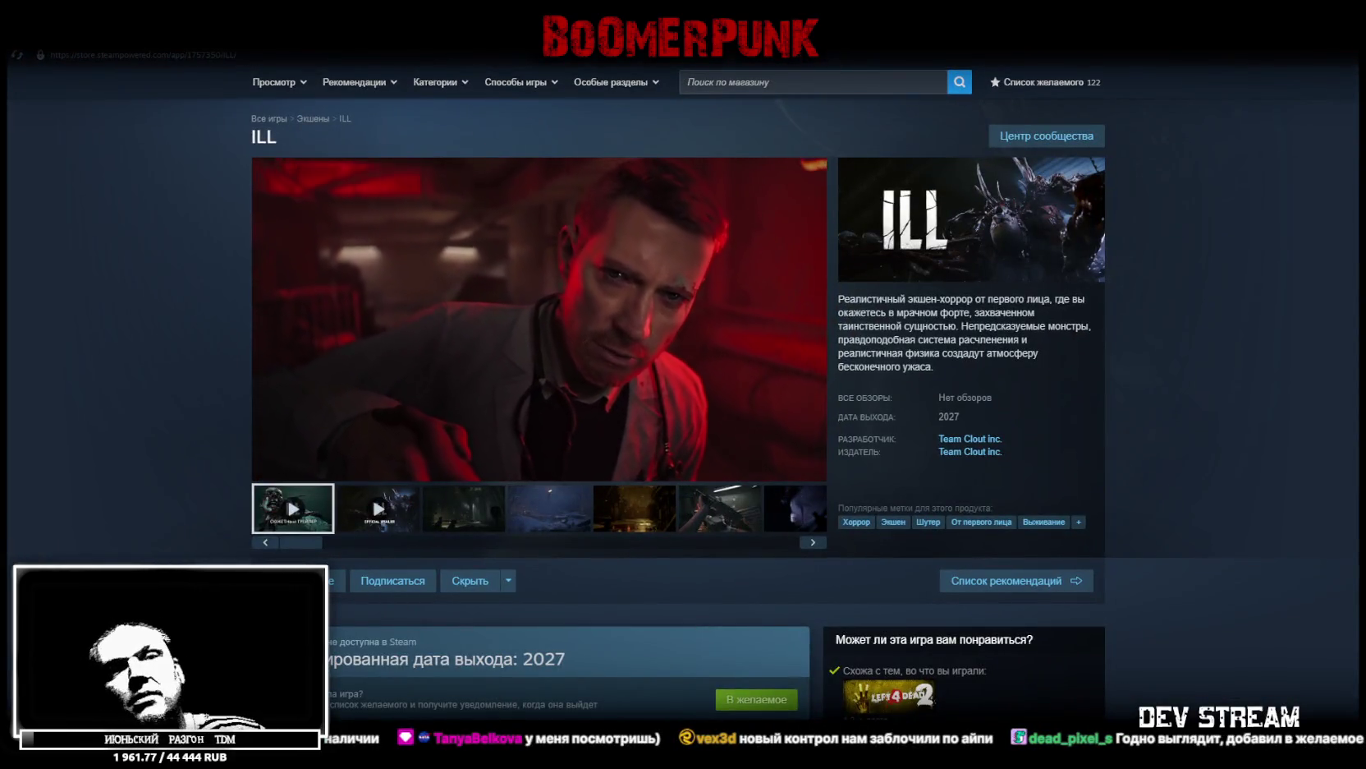
Play the ILL trailer on its store page, stopping at about 1:45 of 1:50
click(267, 467)
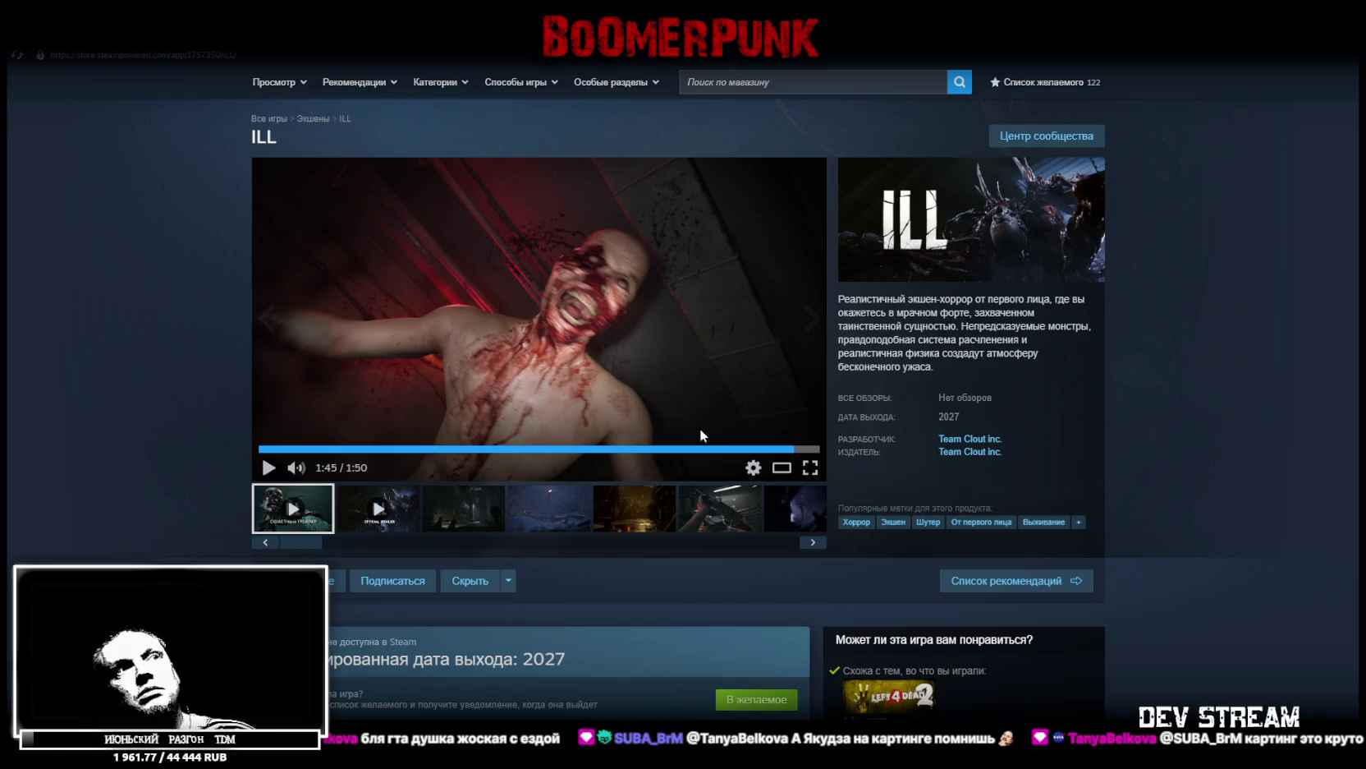
scroll(700, 428, down, 3)
scroll(665, 249, up, 3)
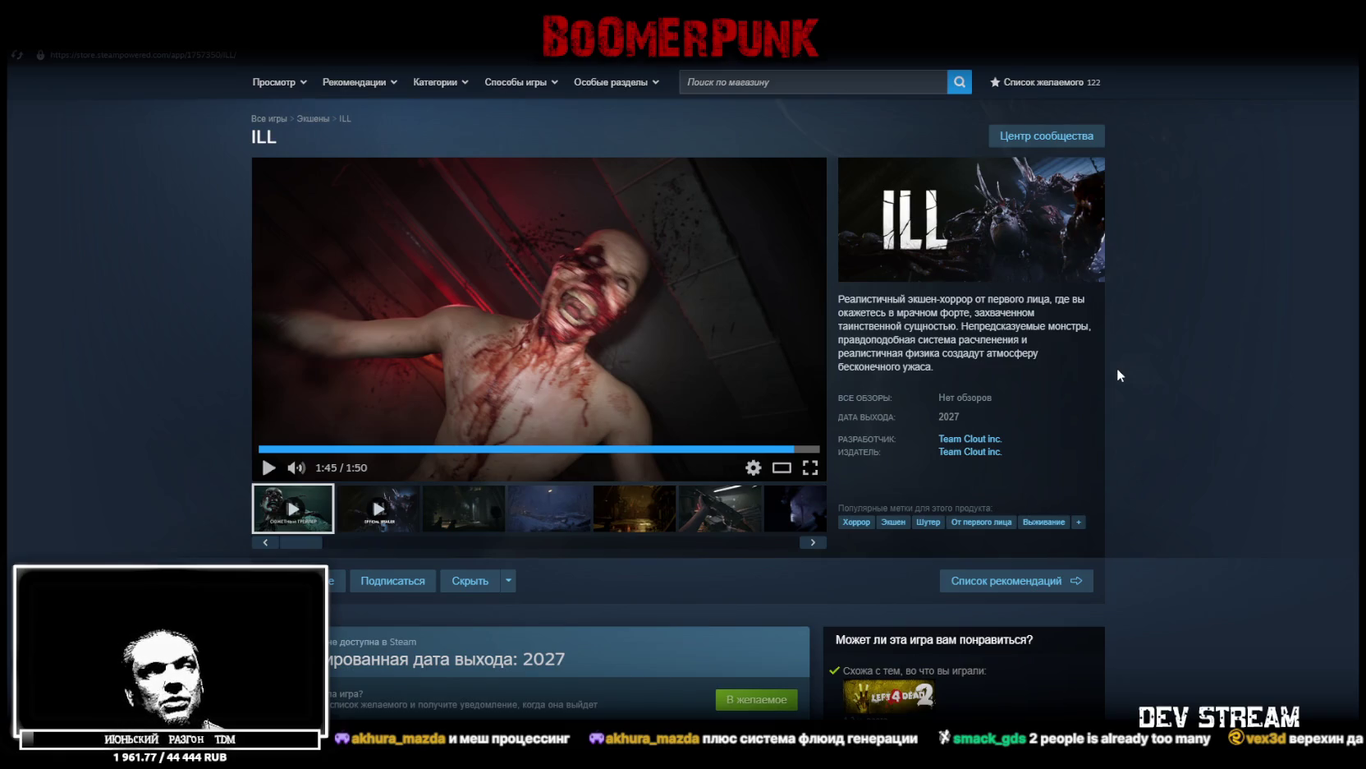
Browse the ILL screenshots (gun, dark monster, snowy scene), ending on the fifth machinery-room creature
click(732, 503)
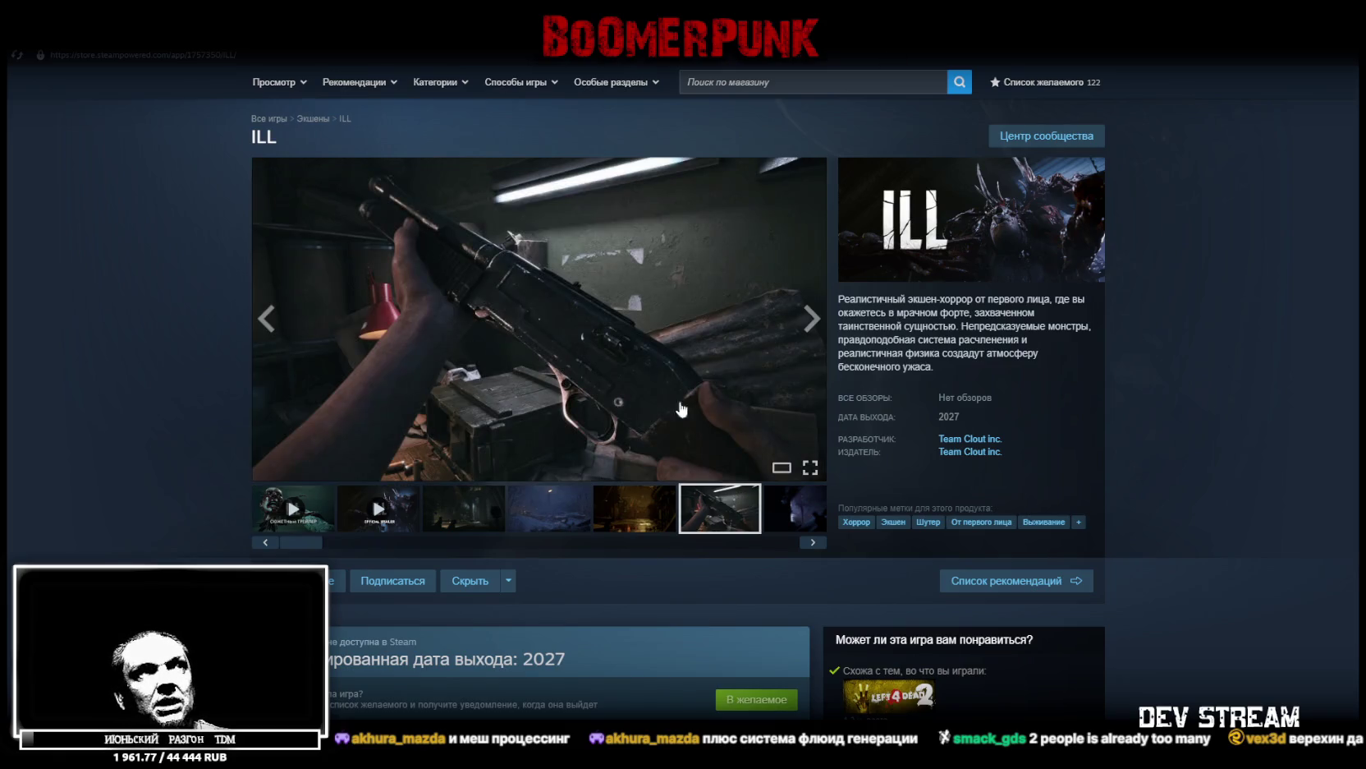
click(785, 505)
drag(555, 542, 785, 555)
click(786, 546)
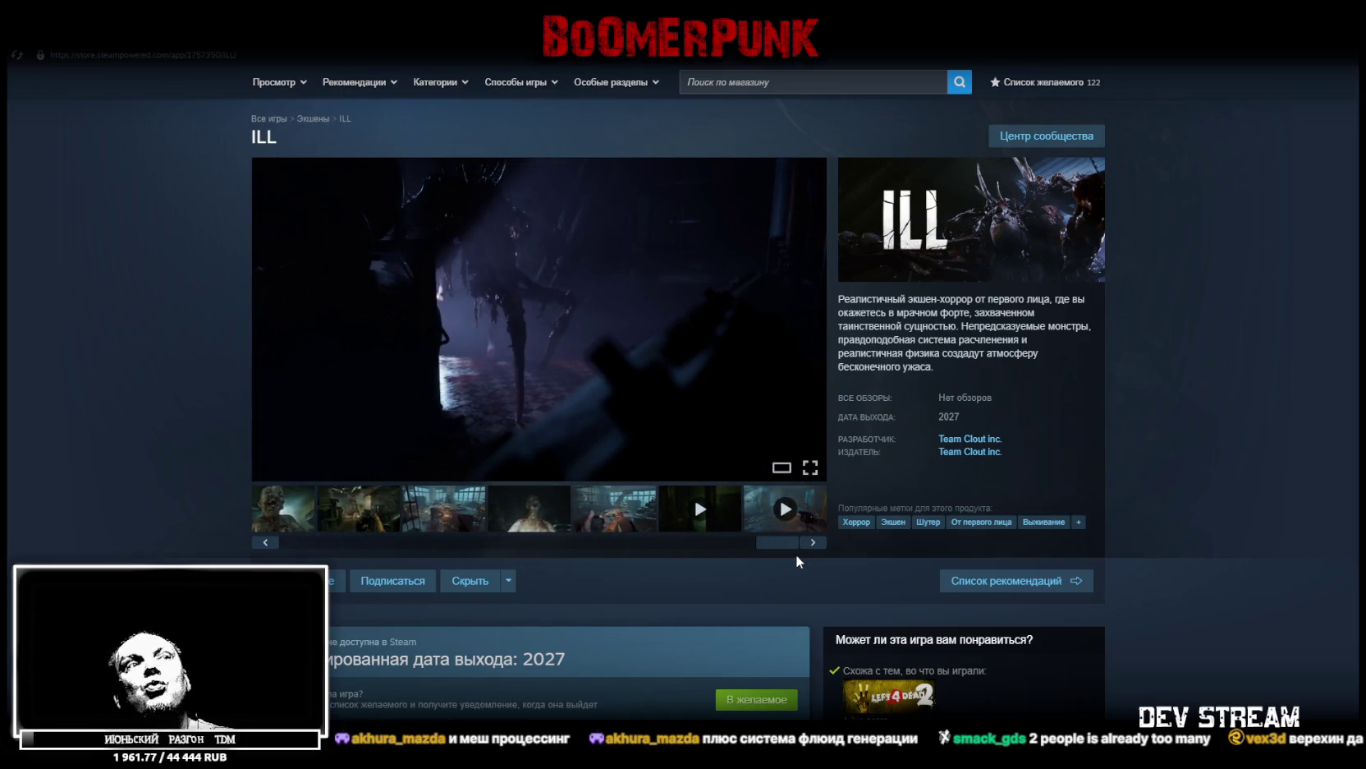
drag(785, 548, 273, 526)
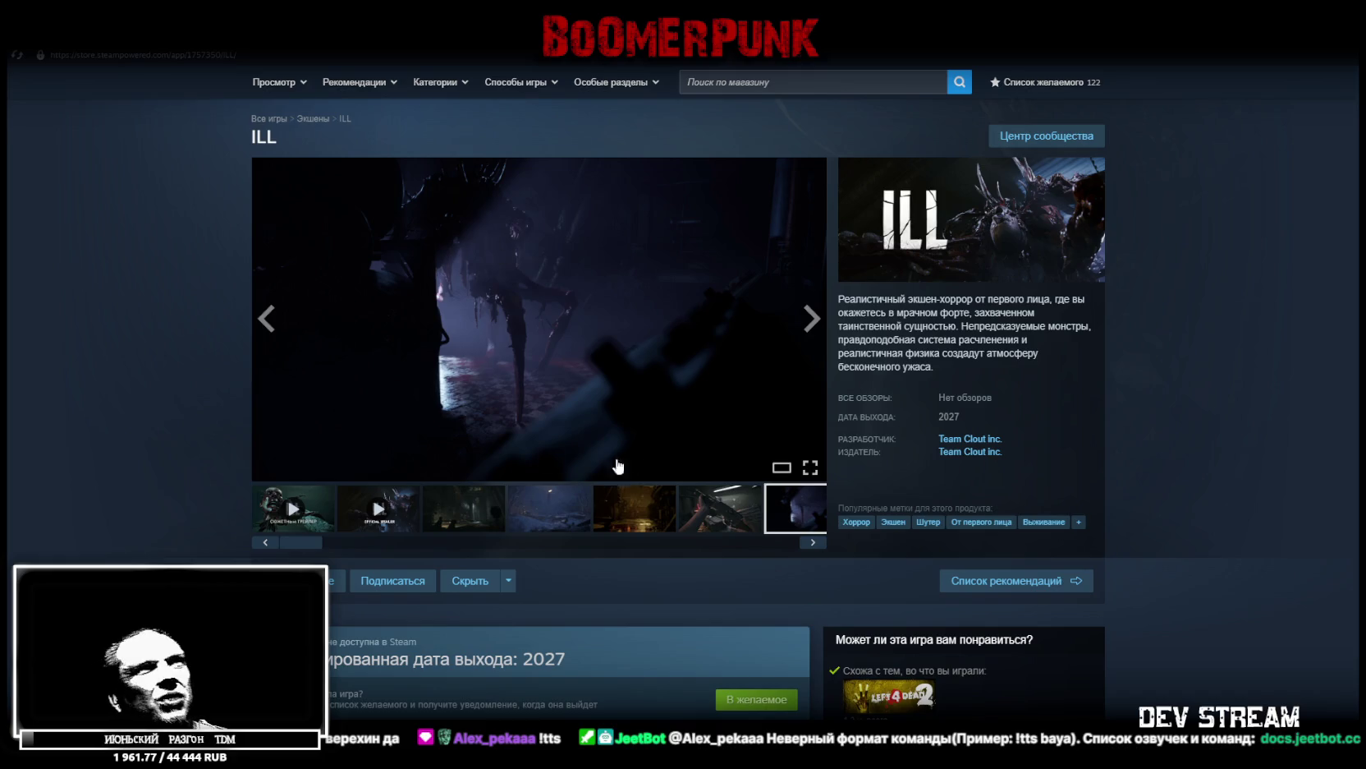
click(622, 521)
click(567, 511)
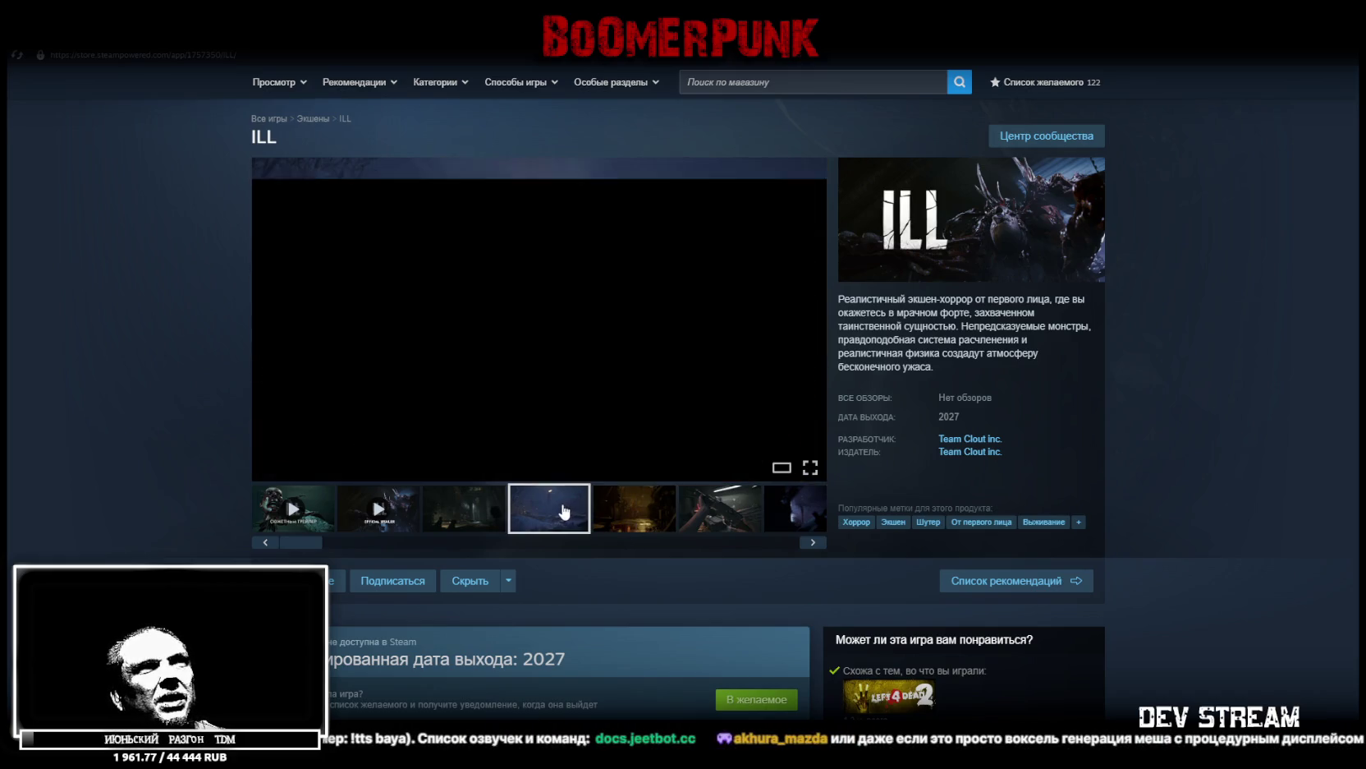
click(622, 509)
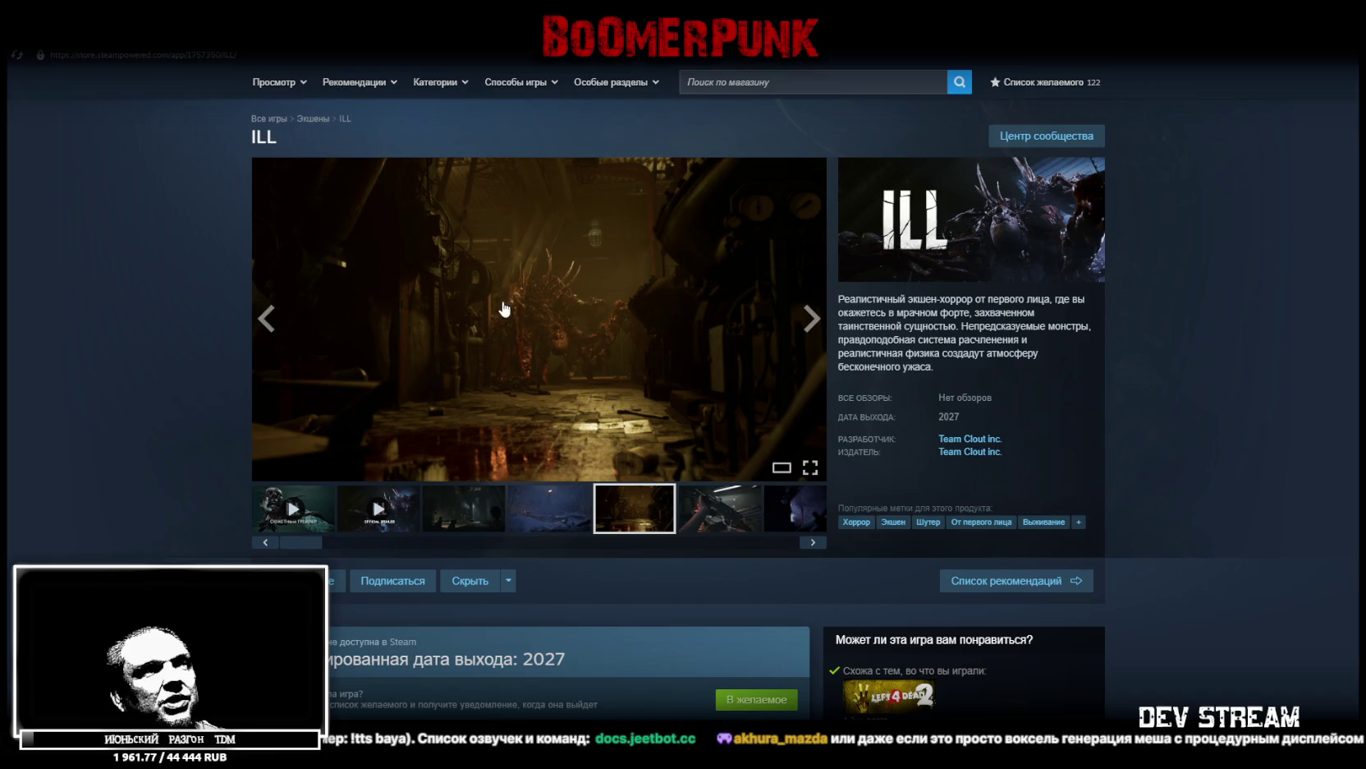
click(477, 515)
click(544, 515)
click(632, 511)
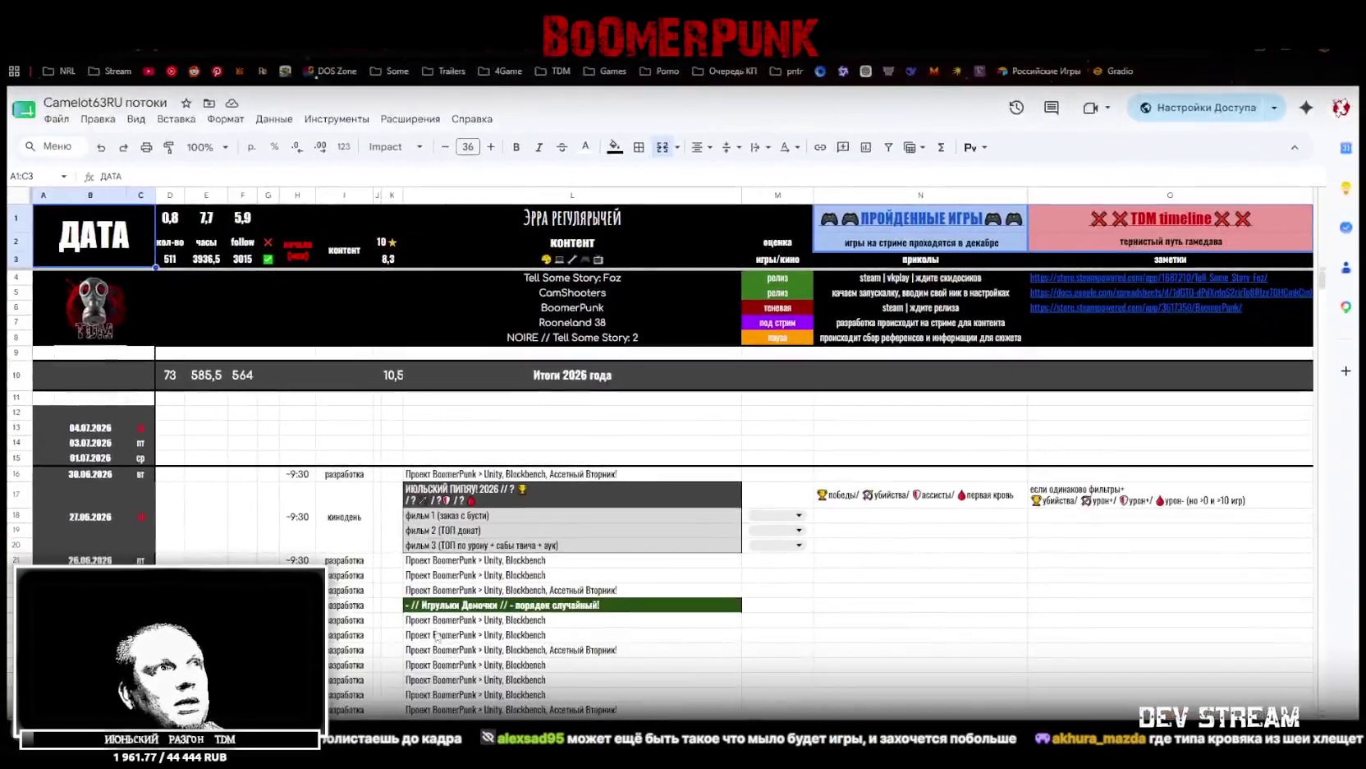
Select row 24 of the stream schedule, exit fullscreen, and switch away from the spreadsheet
click(17, 604)
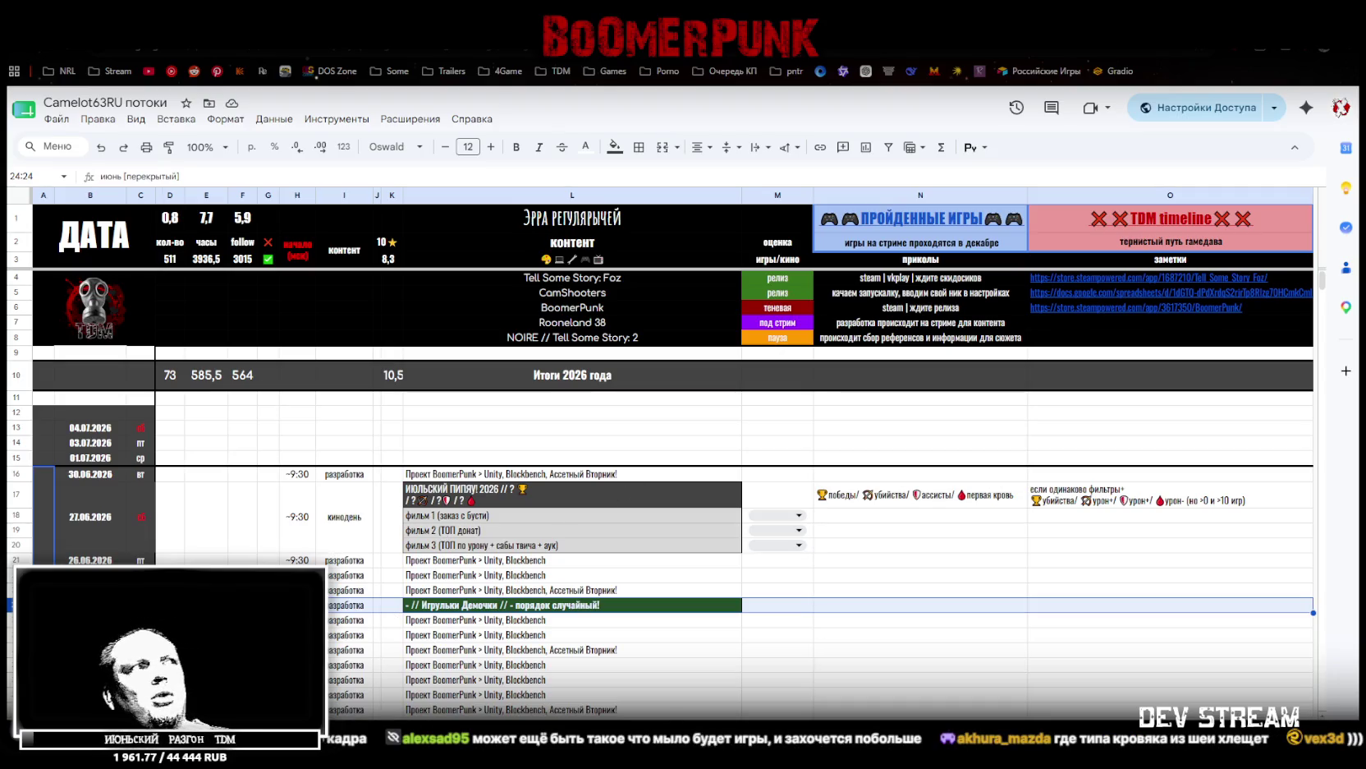
key(F11)
key(alt+Tab)
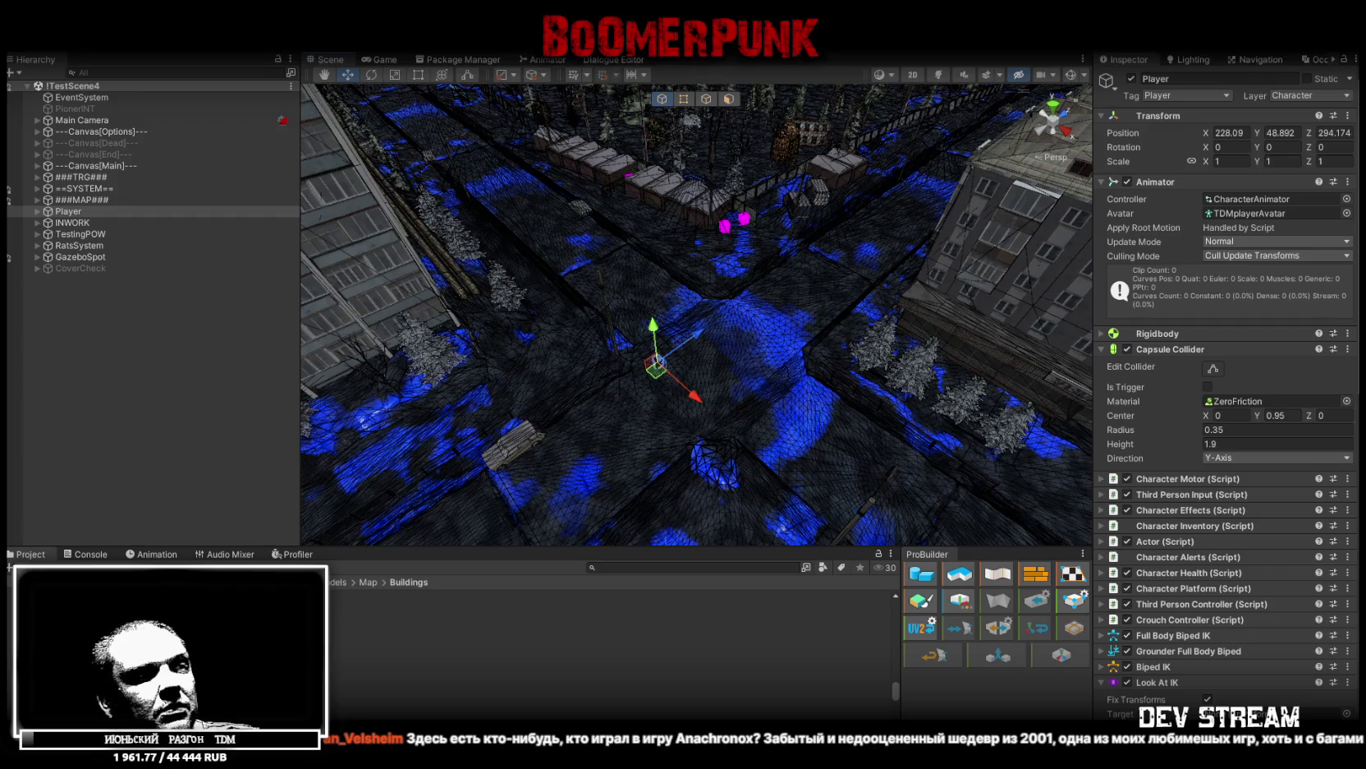
key(alt+Tab)
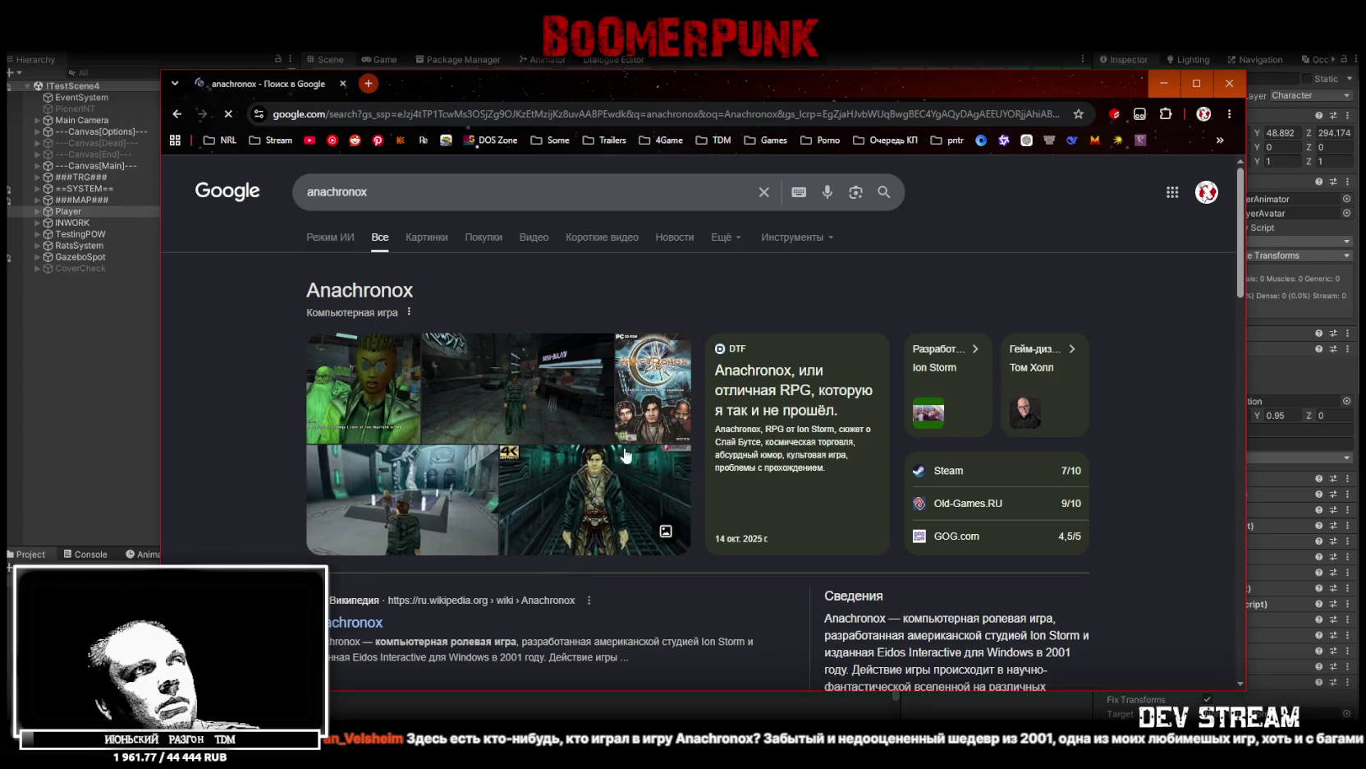
click(1196, 83)
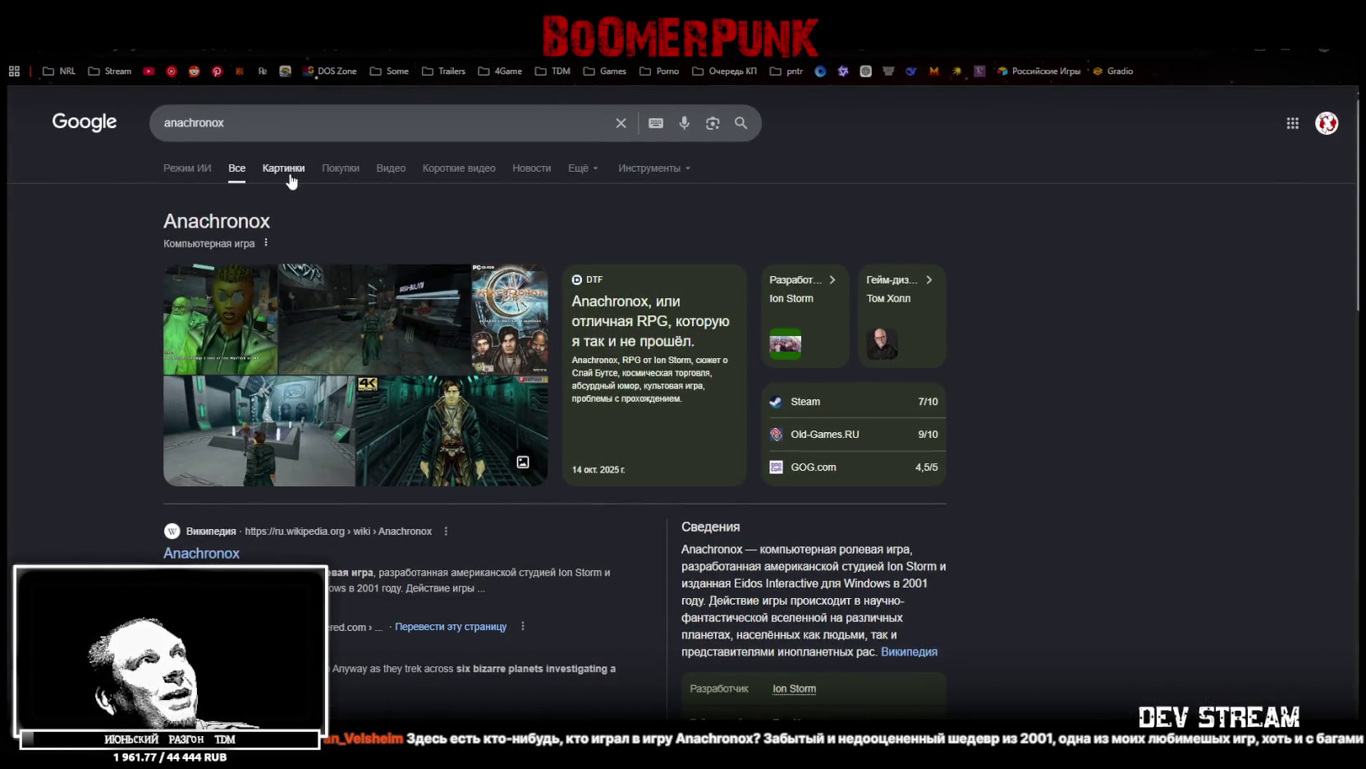
click(285, 168)
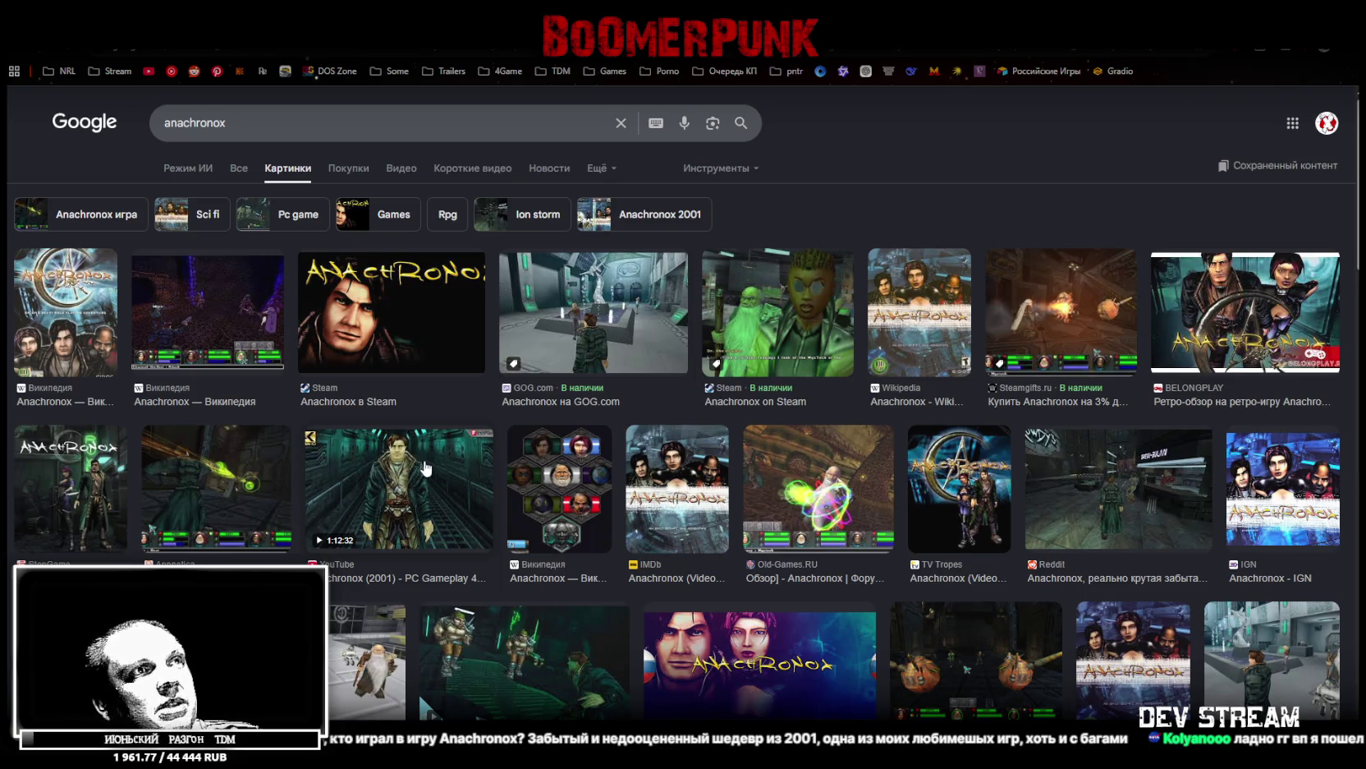
scroll(427, 469, down, 2)
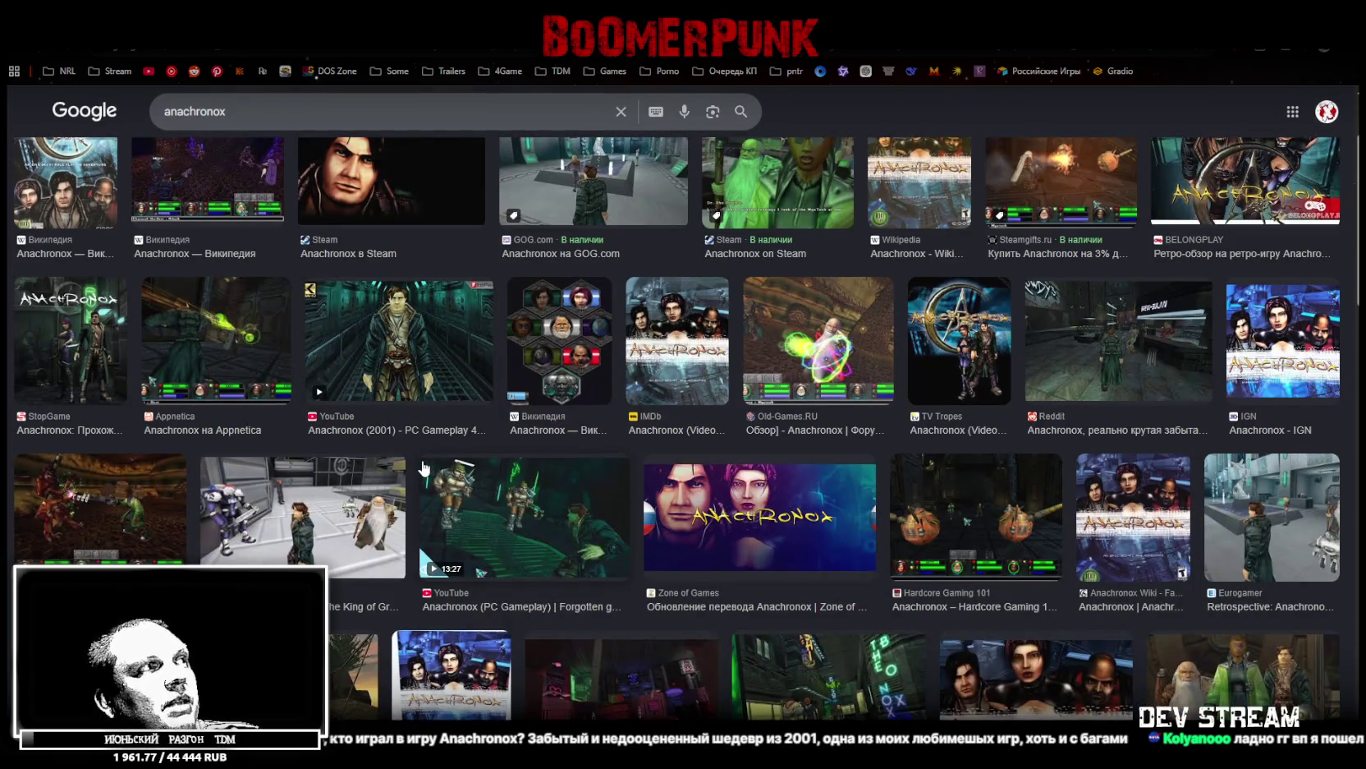
scroll(424, 469, up, 2)
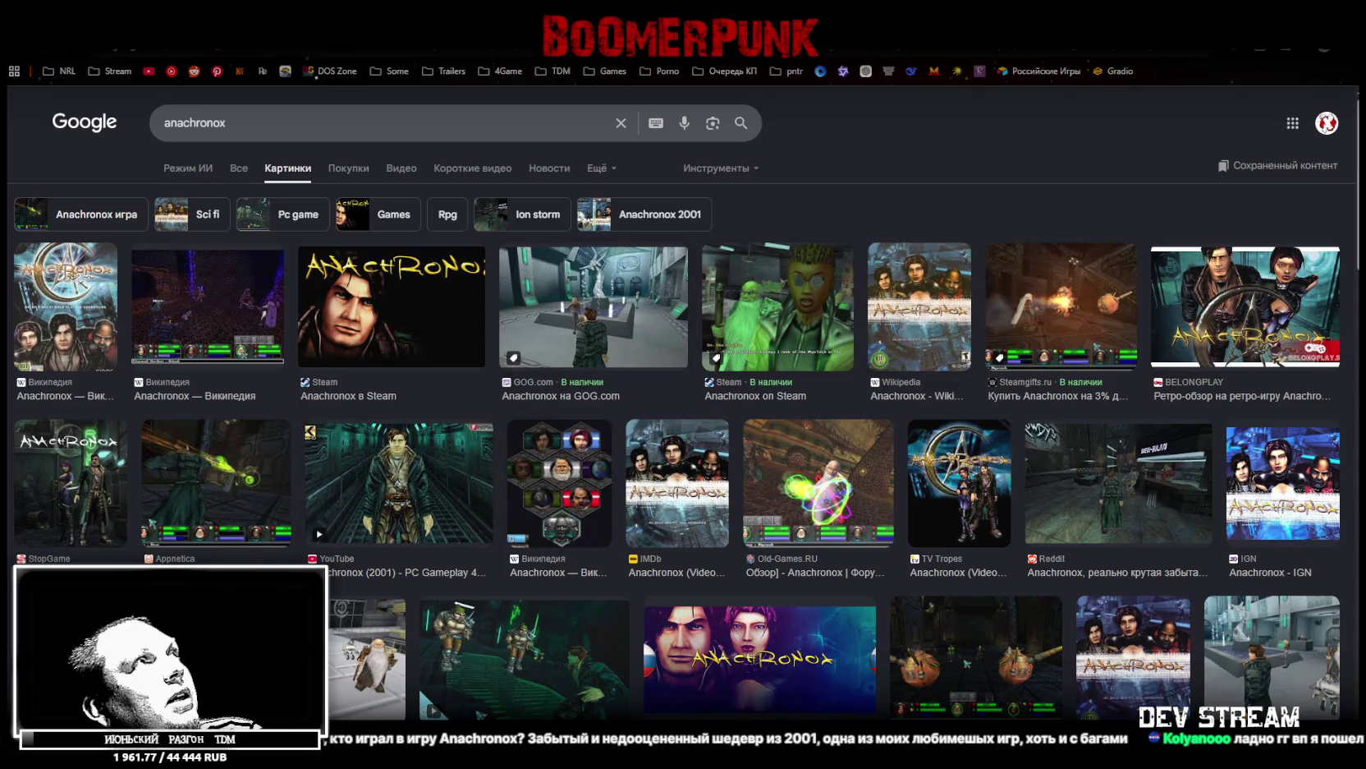
key(alt+Tab)
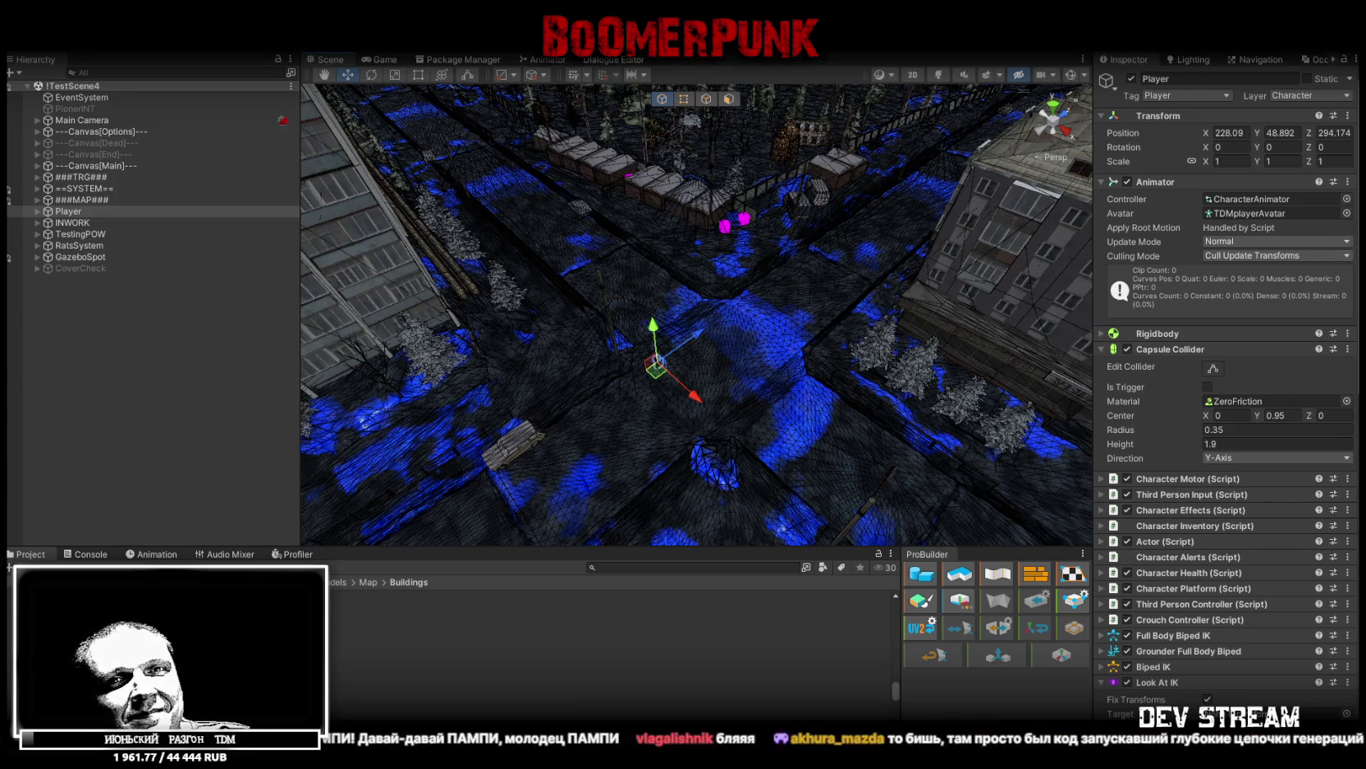
Fly the Scene camera through the city toward the lighthouse and select tower rus_build_9et_01 (5)
mouse_move(734, 244)
mouse_down()
mouse_move(770, 273)
mouse_move(356, 206)
mouse_move(765, 188)
mouse_up()
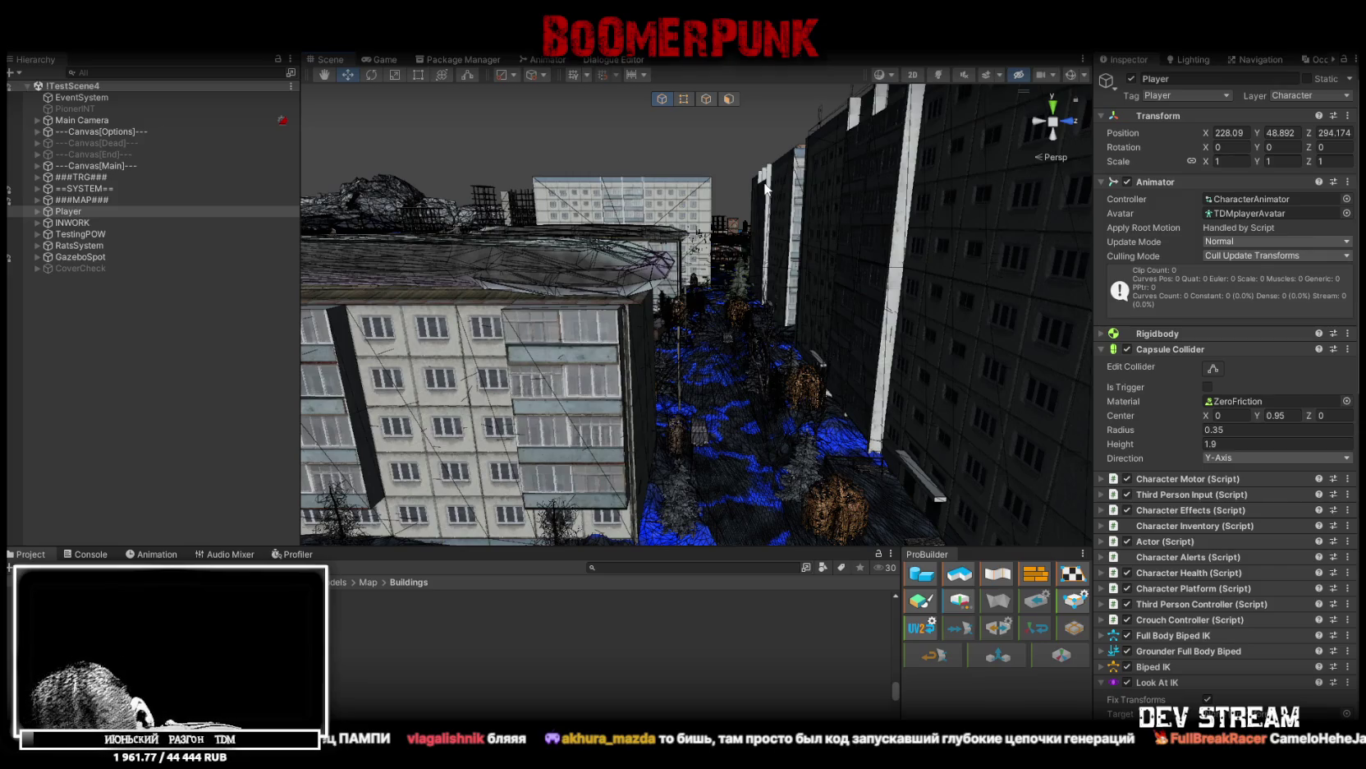
mouse_move(766, 188)
mouse_down()
mouse_move(684, 220)
mouse_move(595, 285)
mouse_move(675, 274)
mouse_move(670, 261)
mouse_up()
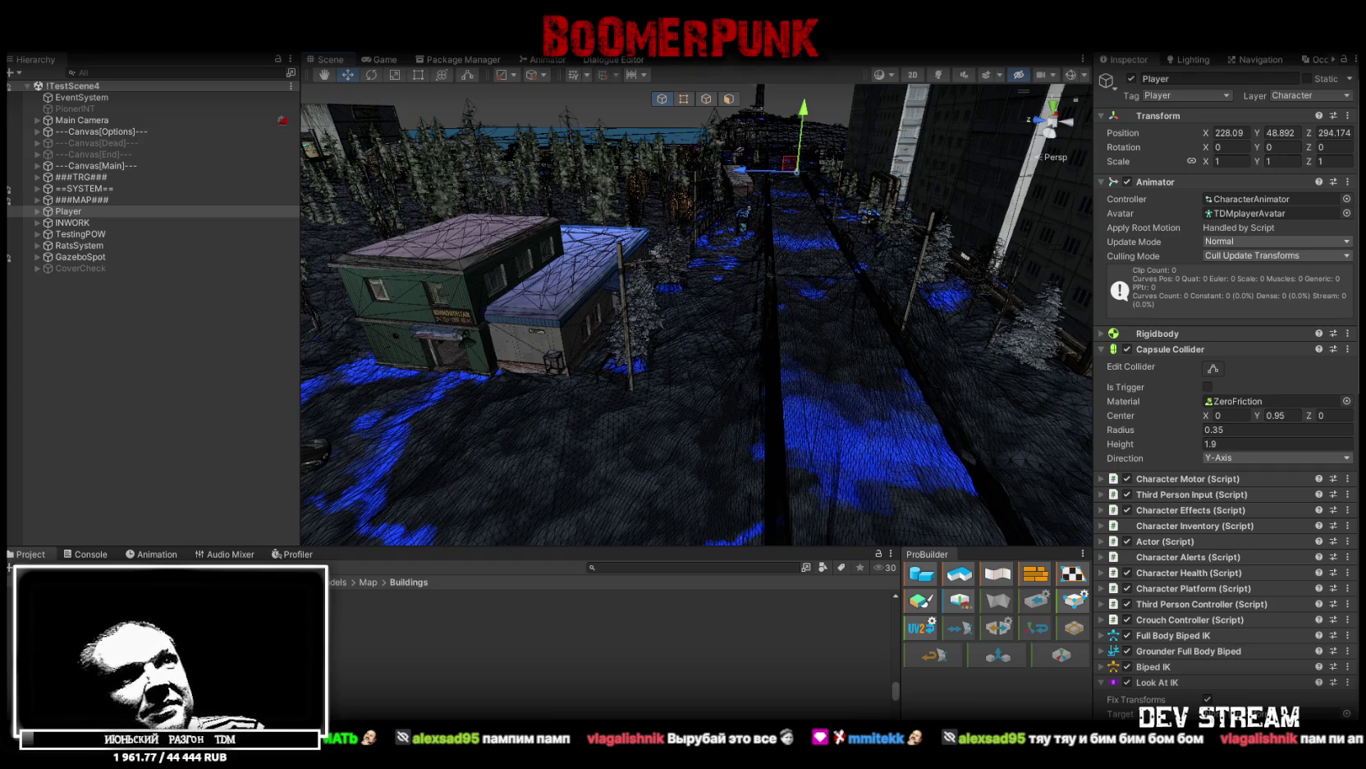
mouse_move(643, 265)
mouse_down()
mouse_move(747, 308)
mouse_move(597, 259)
mouse_move(453, 293)
mouse_up()
click(679, 343)
mouse_move(679, 343)
mouse_down()
mouse_move(510, 296)
mouse_move(743, 259)
mouse_up()
Inspect Regroup13, rus_build_dec_01 and the collider, enabling its Mesh Renderer and undoing an accidental move
click(747, 262)
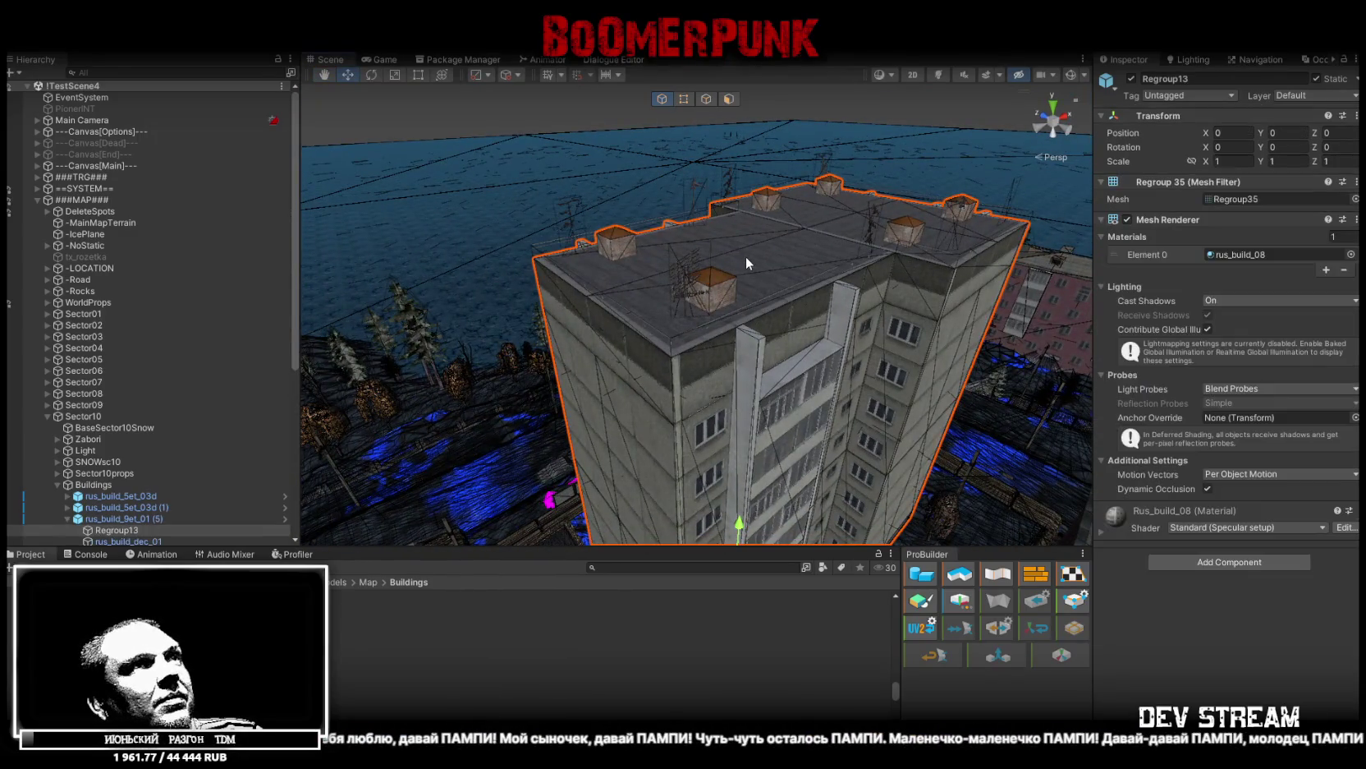
scroll(227, 436, down, 3)
click(144, 456)
click(150, 490)
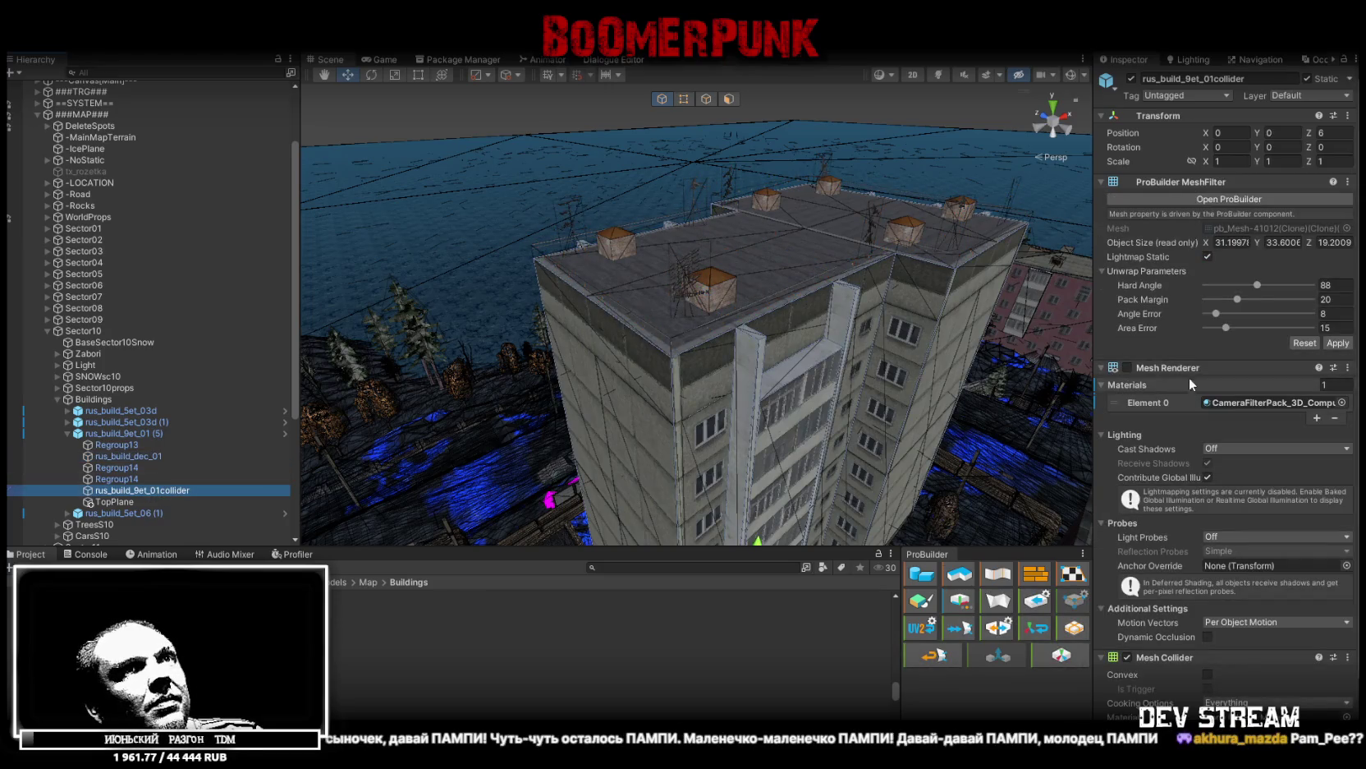
click(1128, 367)
key(f)
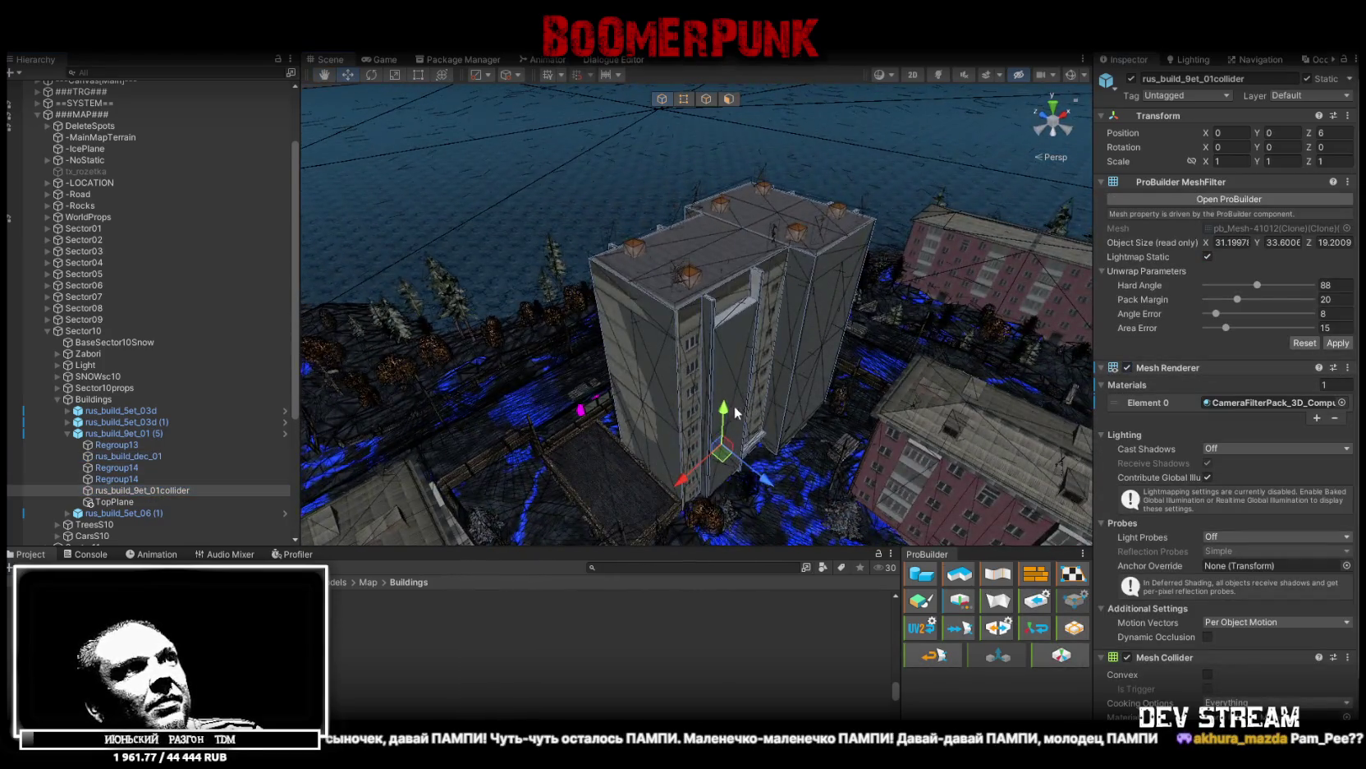
drag(723, 386, 727, 341)
key(ctrl+z)
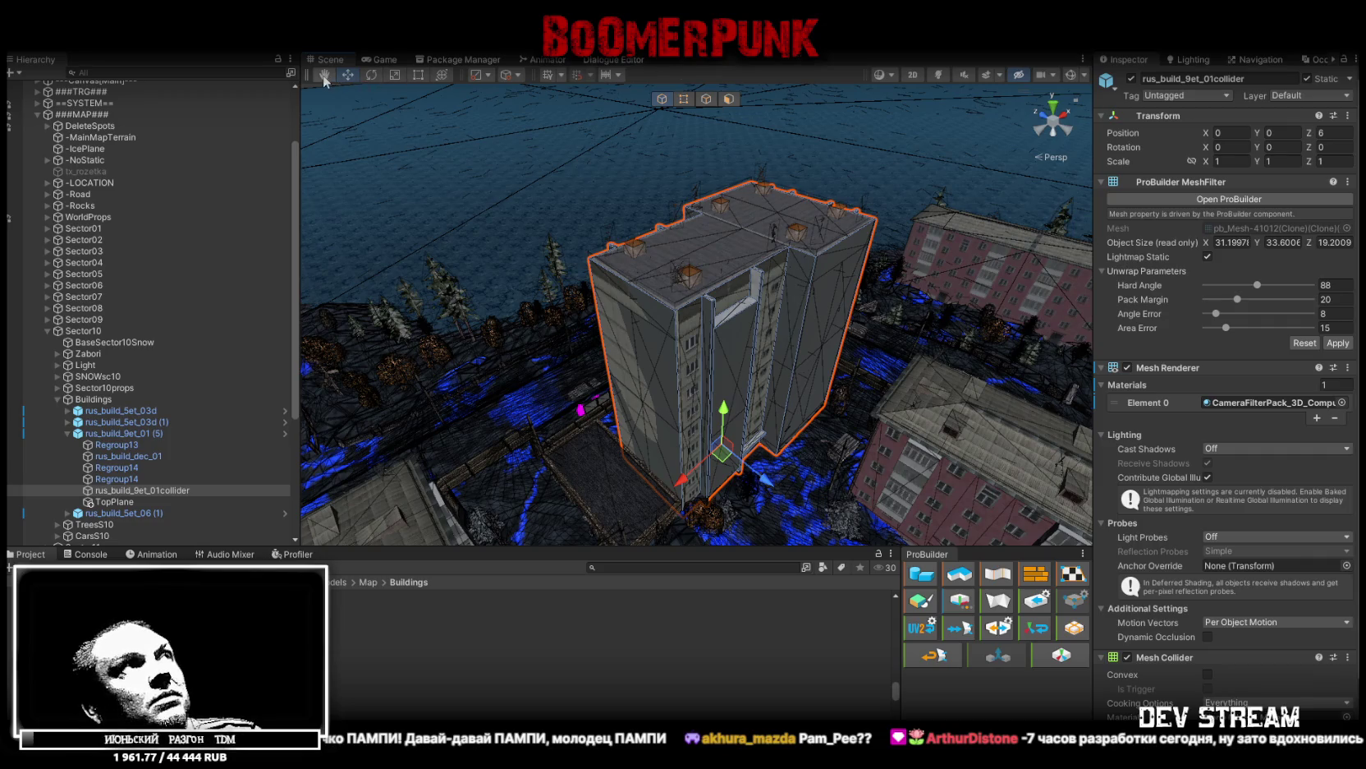
Collapse the tower's parts and frame Sector10's Buildings group in the Scene view
alt+drag(800, 300, 739, 296)
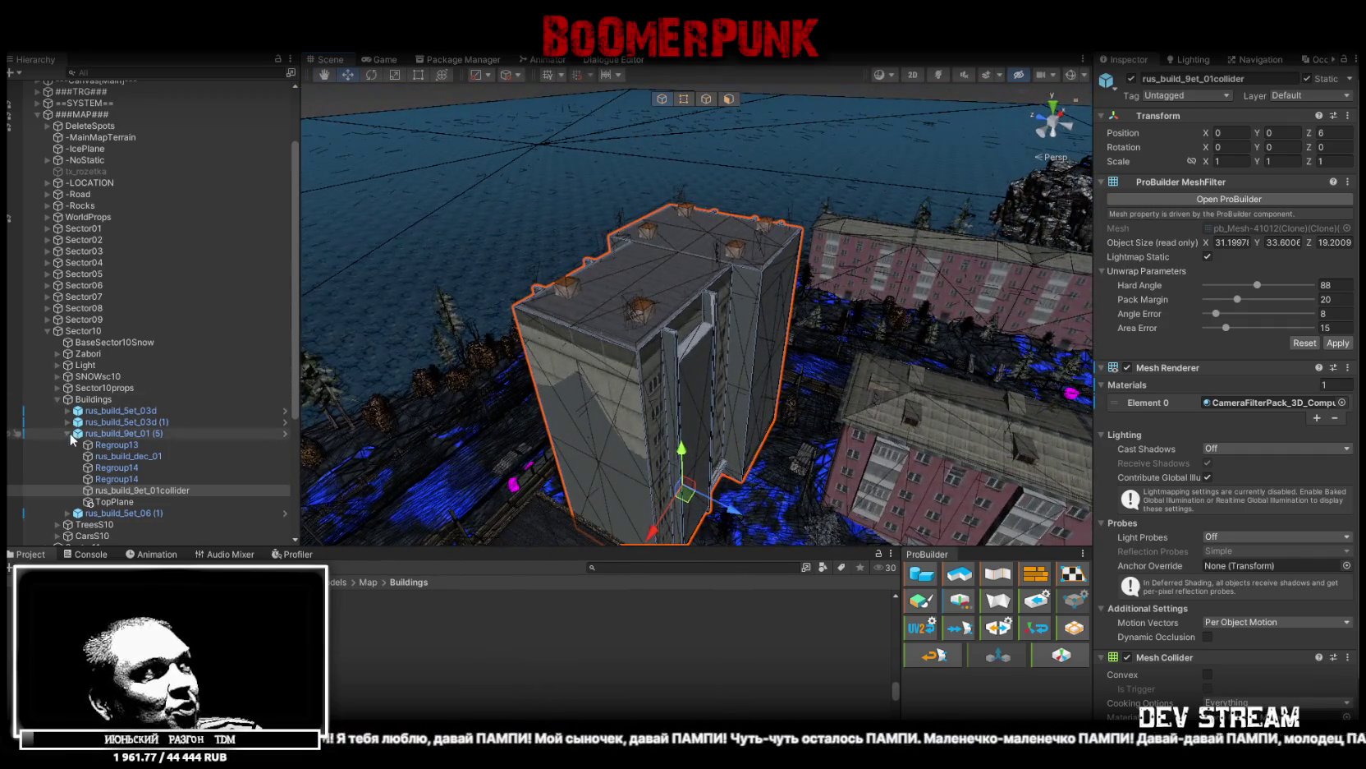
click(67, 432)
click(162, 399)
key(f)
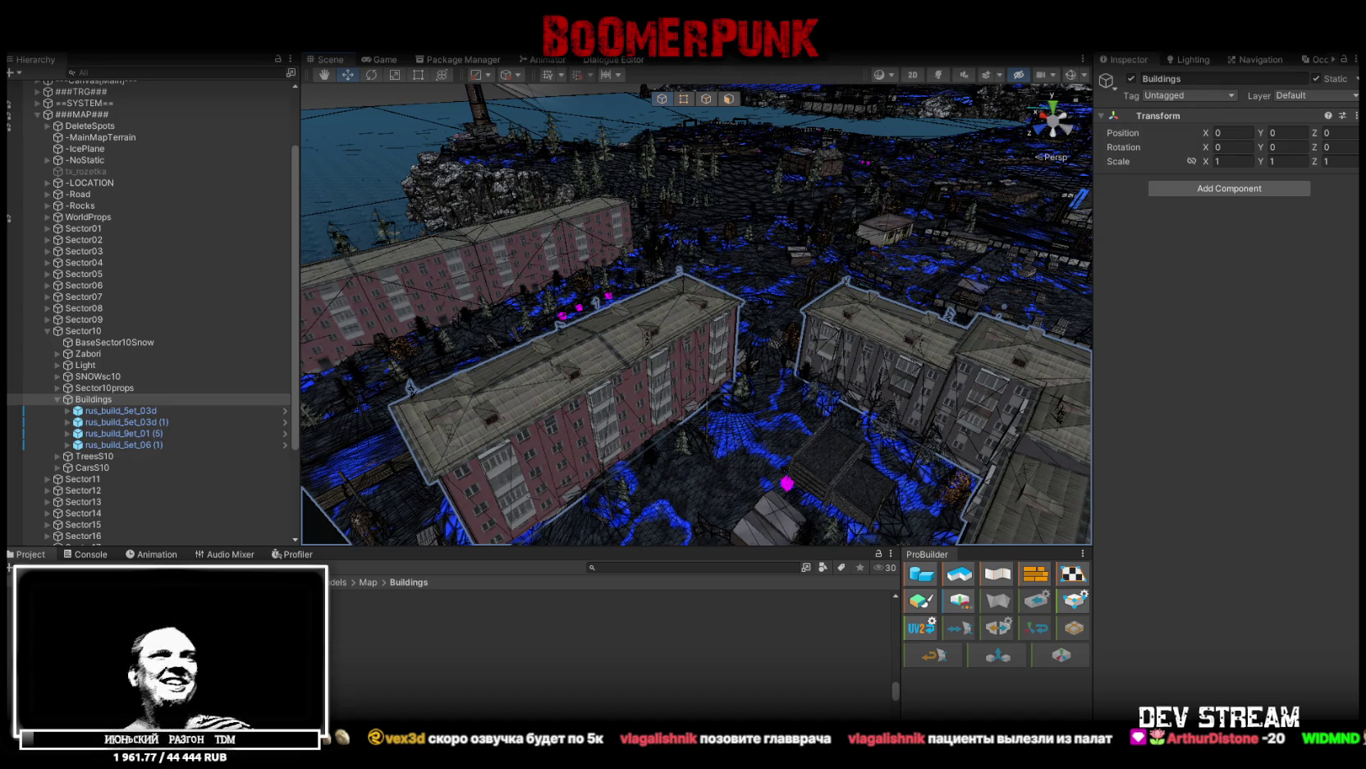
Orbit and fly the Scene view past the trees and huts toward the distant apartment blocks
mouse_move(817, 328)
mouse_down()
mouse_move(753, 393)
mouse_move(992, 303)
mouse_move(817, 327)
mouse_move(744, 265)
mouse_up()
mouse_move(779, 215)
mouse_down()
mouse_move(629, 178)
mouse_move(706, 326)
mouse_move(662, 332)
mouse_up()
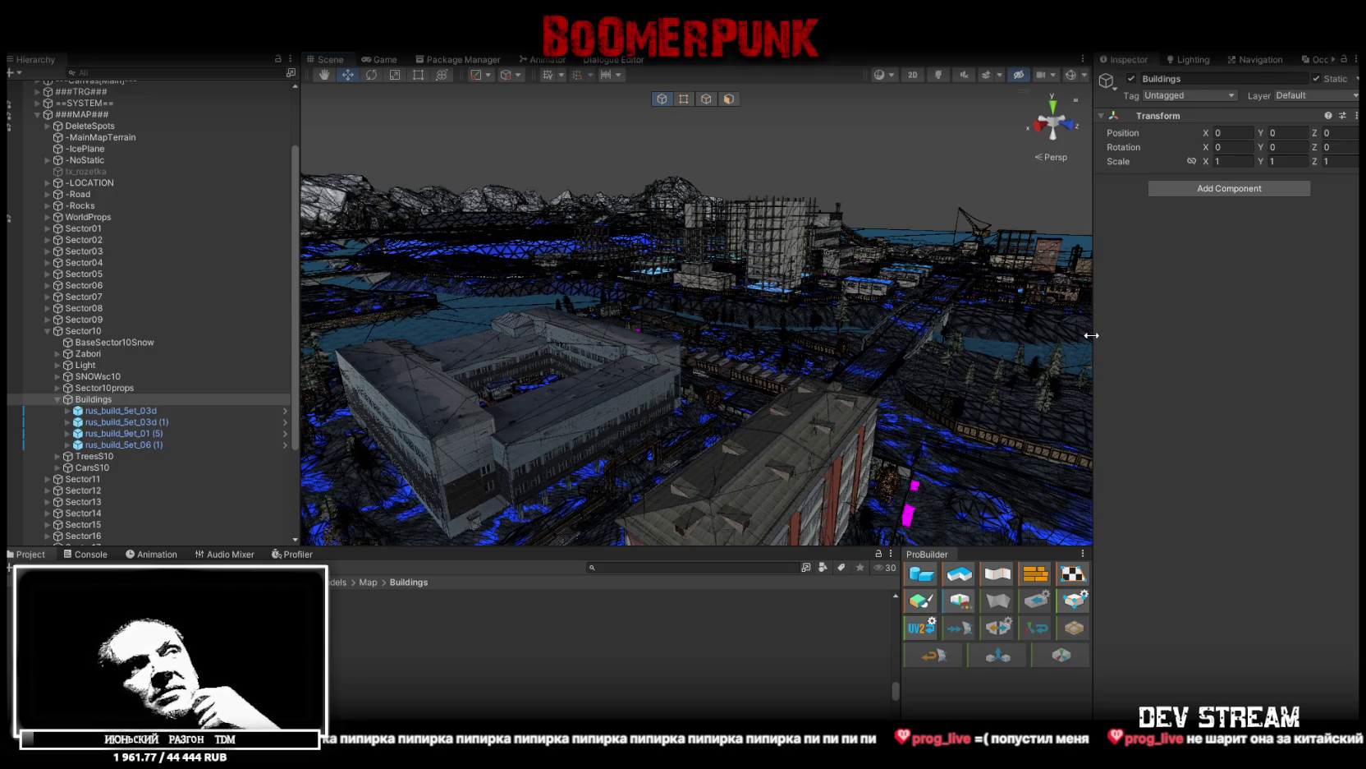
drag(702, 400, 808, 432)
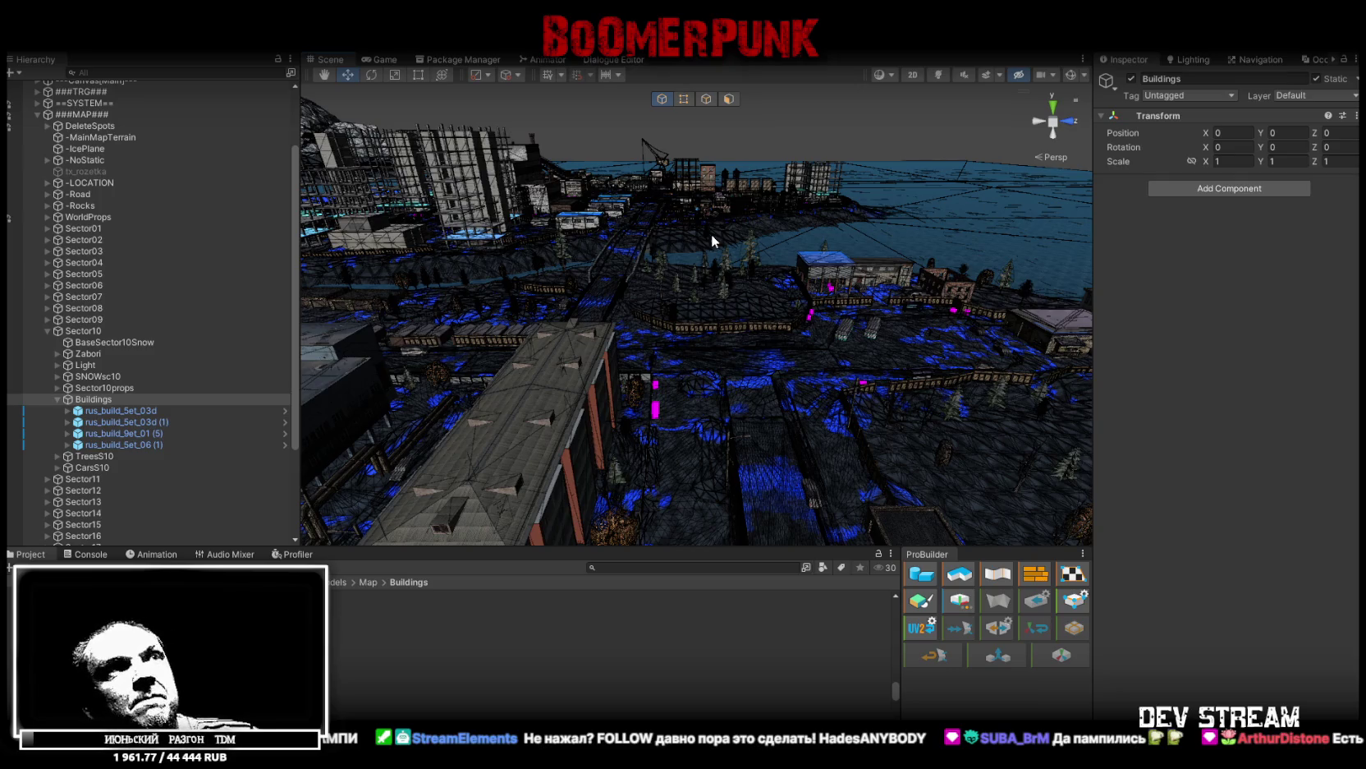
mouse_move(711, 234)
mouse_down()
mouse_move(404, 212)
mouse_move(525, 272)
mouse_move(493, 296)
mouse_move(1006, 323)
mouse_move(731, 212)
mouse_up()
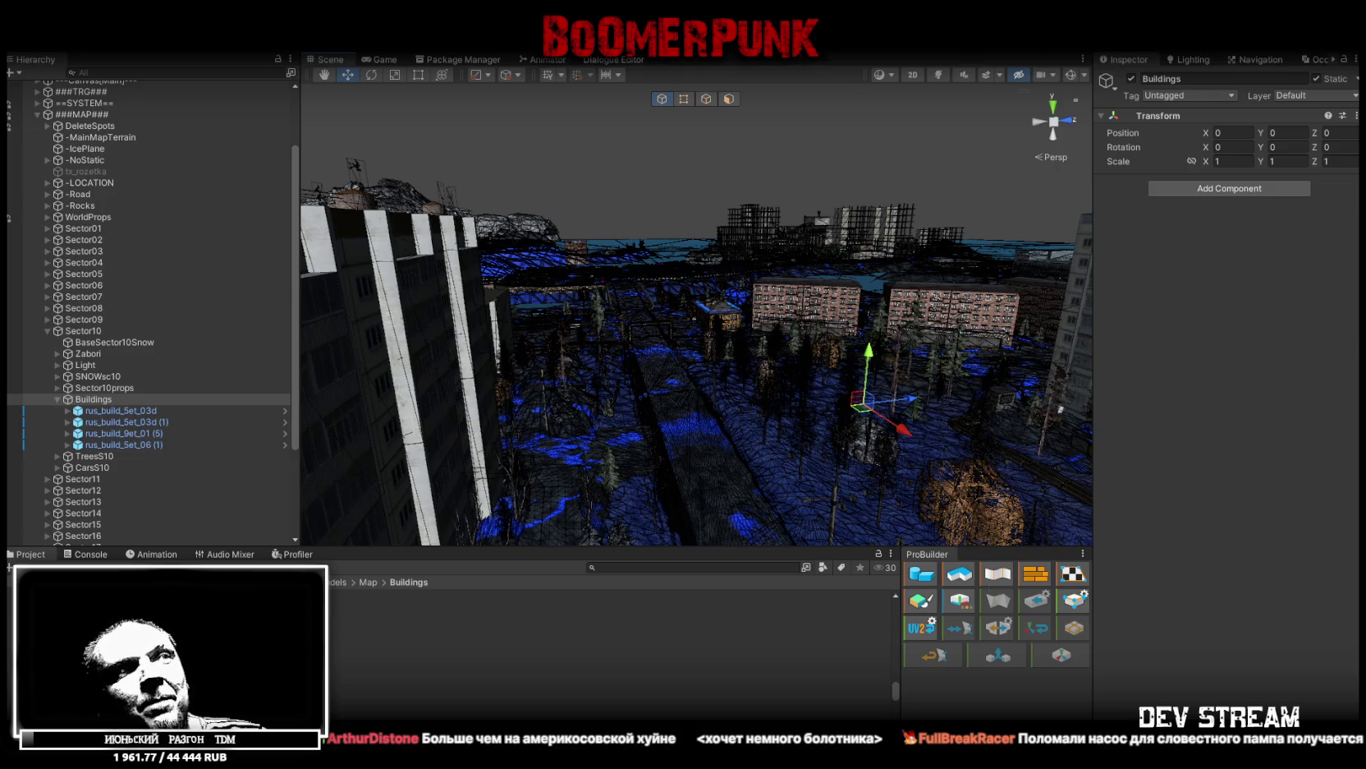
Fly toward the painted blocks and down the snowy garage alley to the street
key(w)
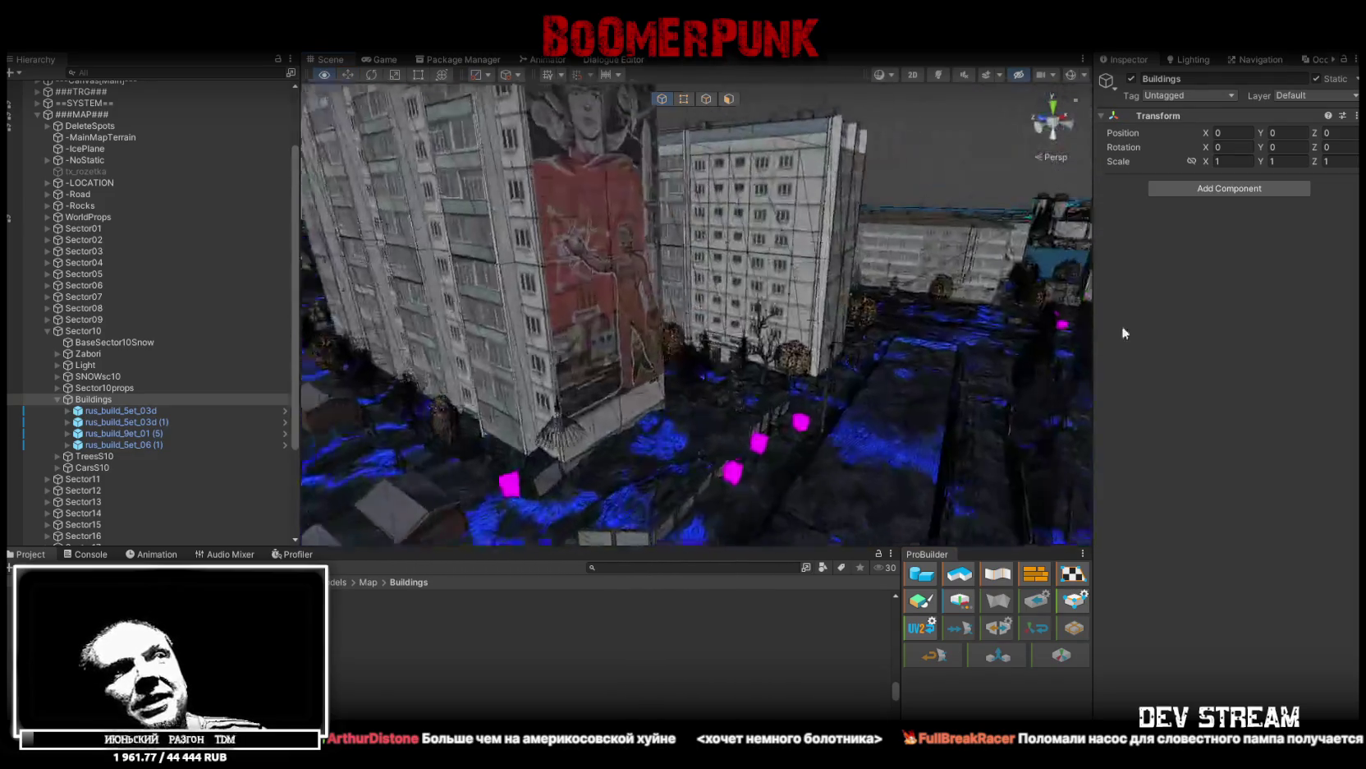
key(w)
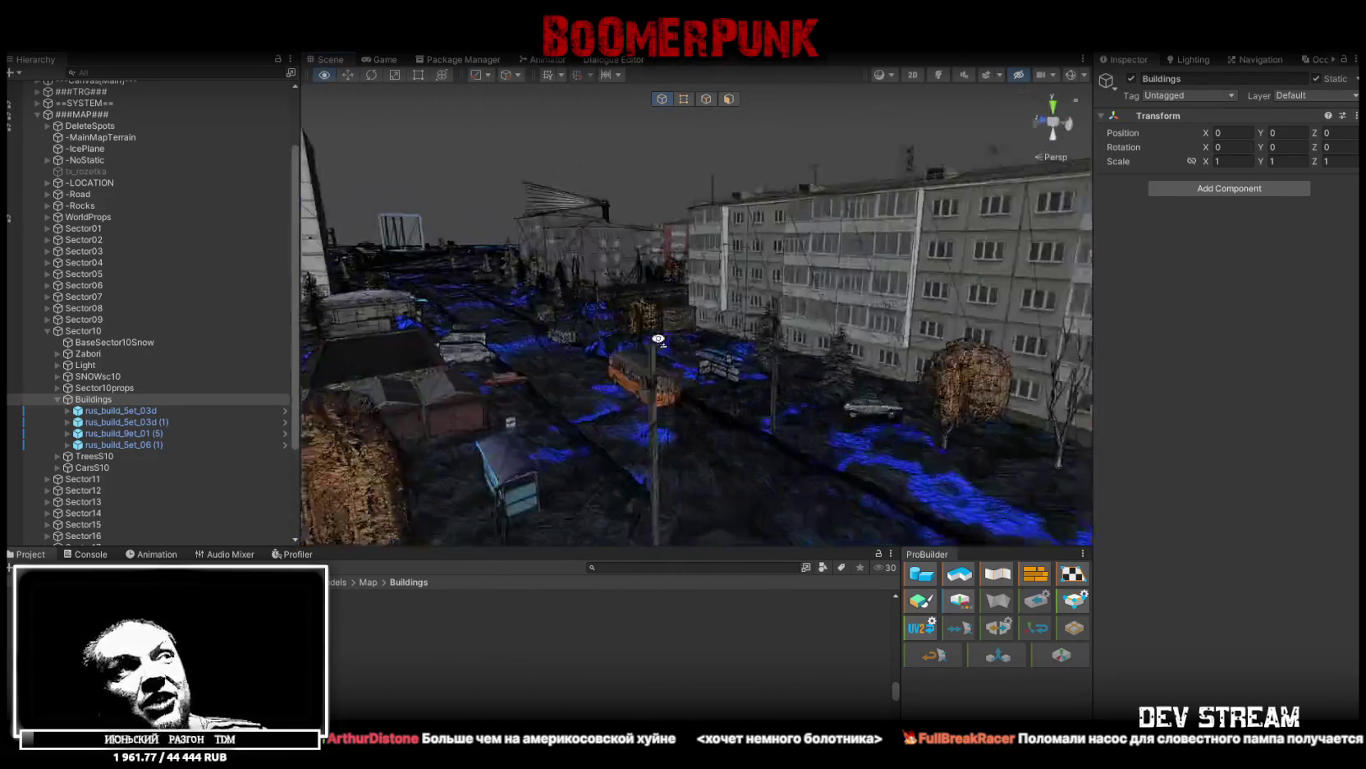
key(w)
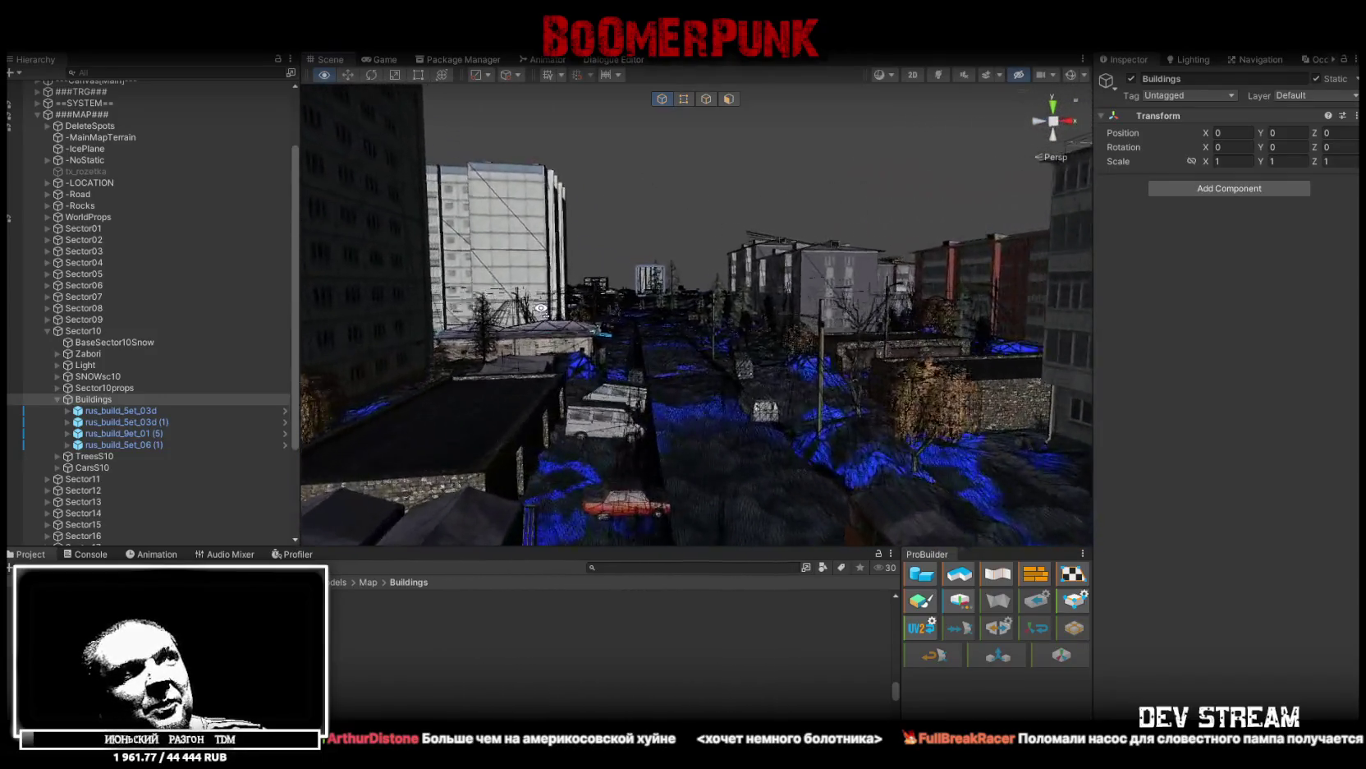
key(w)
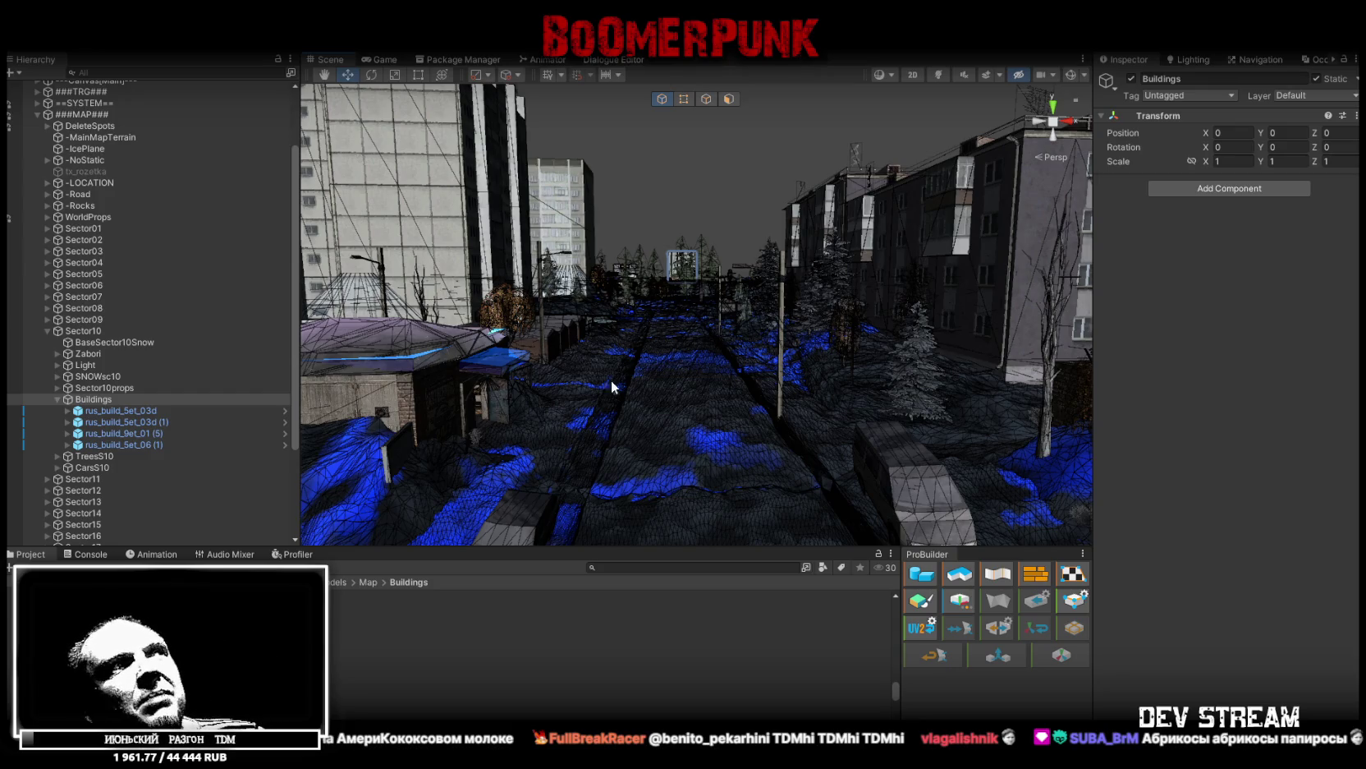
Fly the scene camera past the auto-service building and garages to the apartment block's stairwell
key(w)
mouse_move(602, 383)
mouse_down()
mouse_move(767, 347)
mouse_move(572, 362)
mouse_move(404, 330)
mouse_move(497, 323)
mouse_move(282, 349)
mouse_move(769, 378)
mouse_move(648, 386)
mouse_move(769, 374)
mouse_move(731, 365)
mouse_move(611, 376)
mouse_move(445, 350)
mouse_move(823, 406)
mouse_move(948, 400)
mouse_move(870, 400)
mouse_move(823, 372)
mouse_move(886, 377)
mouse_move(803, 372)
mouse_move(865, 372)
mouse_move(817, 368)
mouse_move(867, 369)
mouse_move(836, 363)
mouse_move(895, 339)
mouse_move(764, 409)
mouse_move(711, 400)
mouse_move(754, 419)
mouse_up()
key(w)
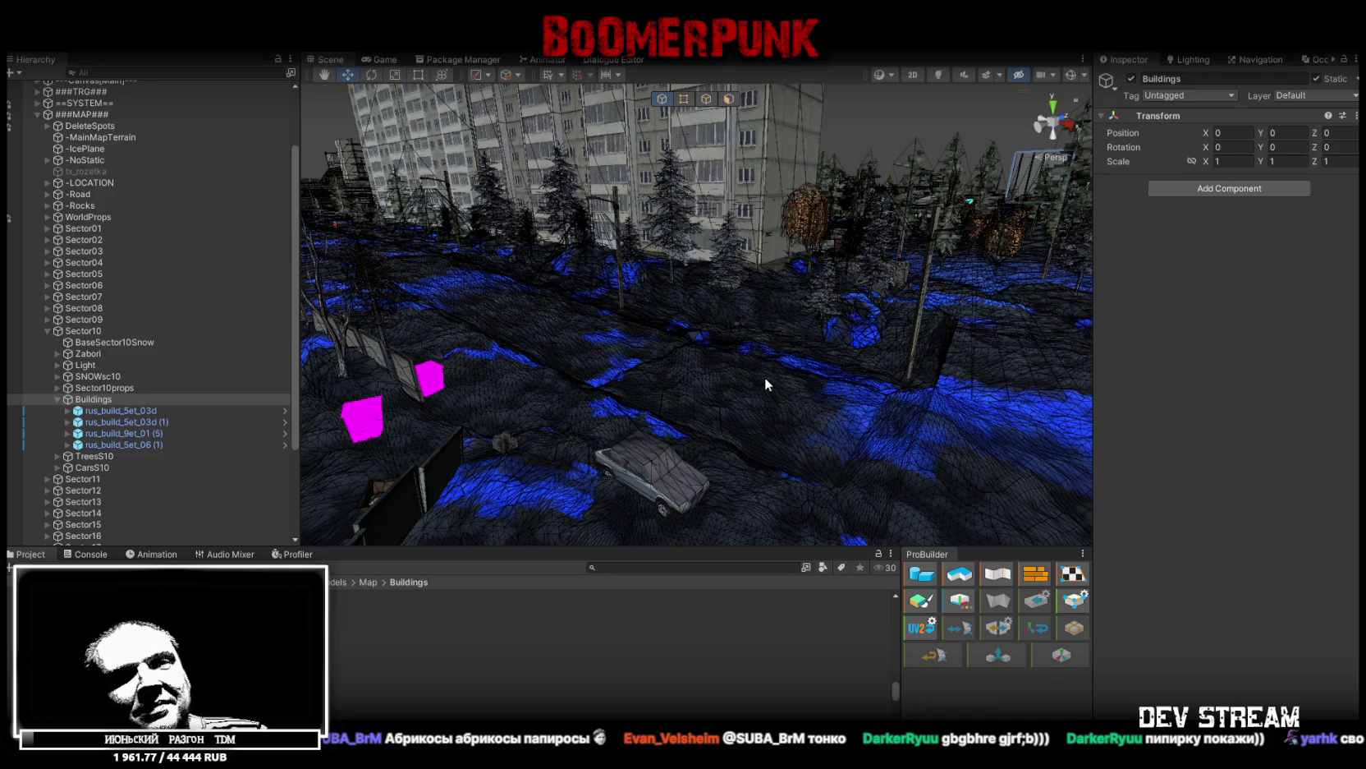
mouse_move(819, 388)
mouse_down()
mouse_move(357, 336)
mouse_move(721, 405)
mouse_up()
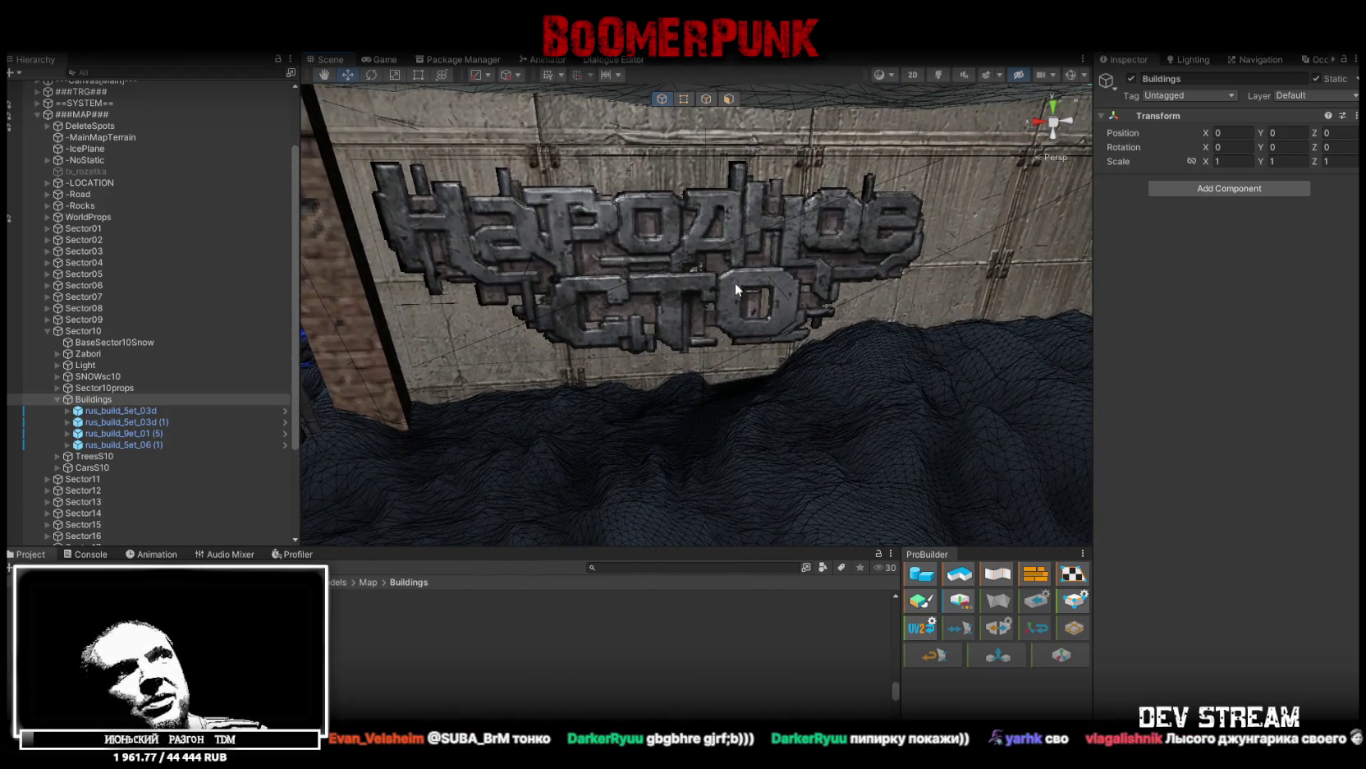
mouse_move(750, 293)
mouse_down()
mouse_move(646, 314)
mouse_move(700, 303)
mouse_move(649, 342)
mouse_move(776, 348)
mouse_move(717, 363)
mouse_move(826, 383)
mouse_up()
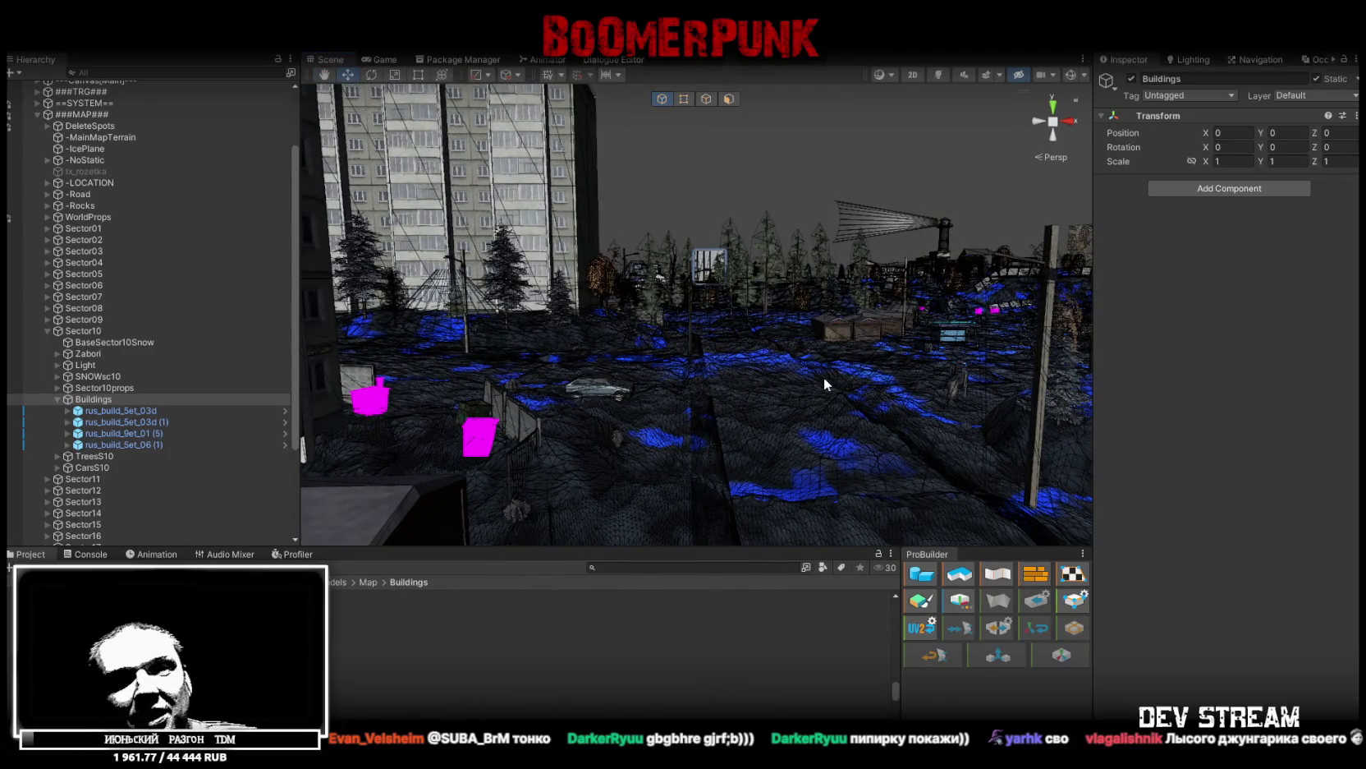
mouse_move(956, 403)
mouse_down()
mouse_move(704, 291)
mouse_move(1015, 381)
mouse_move(1082, 370)
mouse_move(615, 337)
mouse_up()
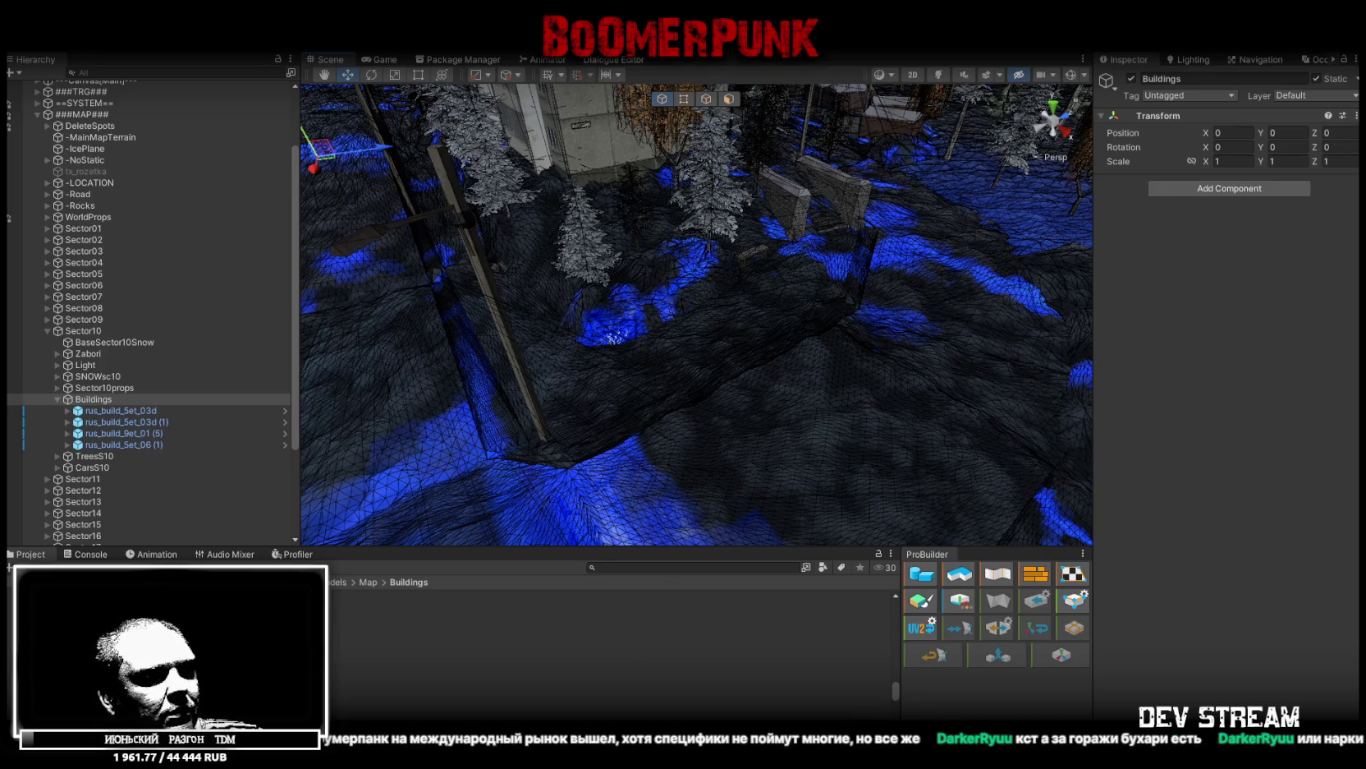
mouse_move(846, 230)
mouse_down()
mouse_move(717, 467)
mouse_move(353, 479)
mouse_move(927, 537)
mouse_move(565, 149)
mouse_move(537, 141)
mouse_move(590, 169)
mouse_move(589, 261)
mouse_move(665, 296)
mouse_move(668, 369)
mouse_move(787, 360)
mouse_move(686, 317)
mouse_move(525, 305)
mouse_move(424, 249)
mouse_move(561, 268)
mouse_move(653, 311)
mouse_move(594, 305)
mouse_move(662, 305)
mouse_move(649, 301)
mouse_up()
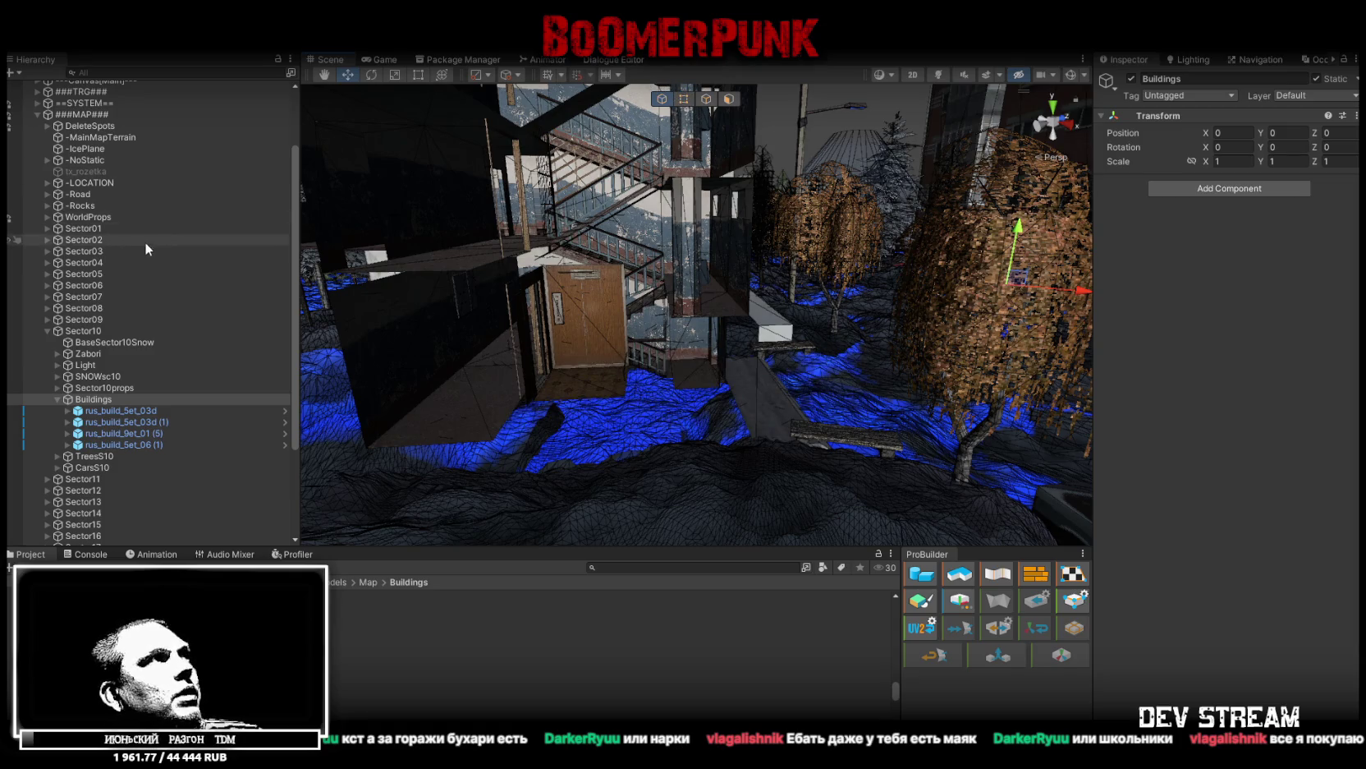
Collapse ###MAP###, select and frame the Player, then orbit in low beside it
scroll(145, 241, up, 3)
click(36, 199)
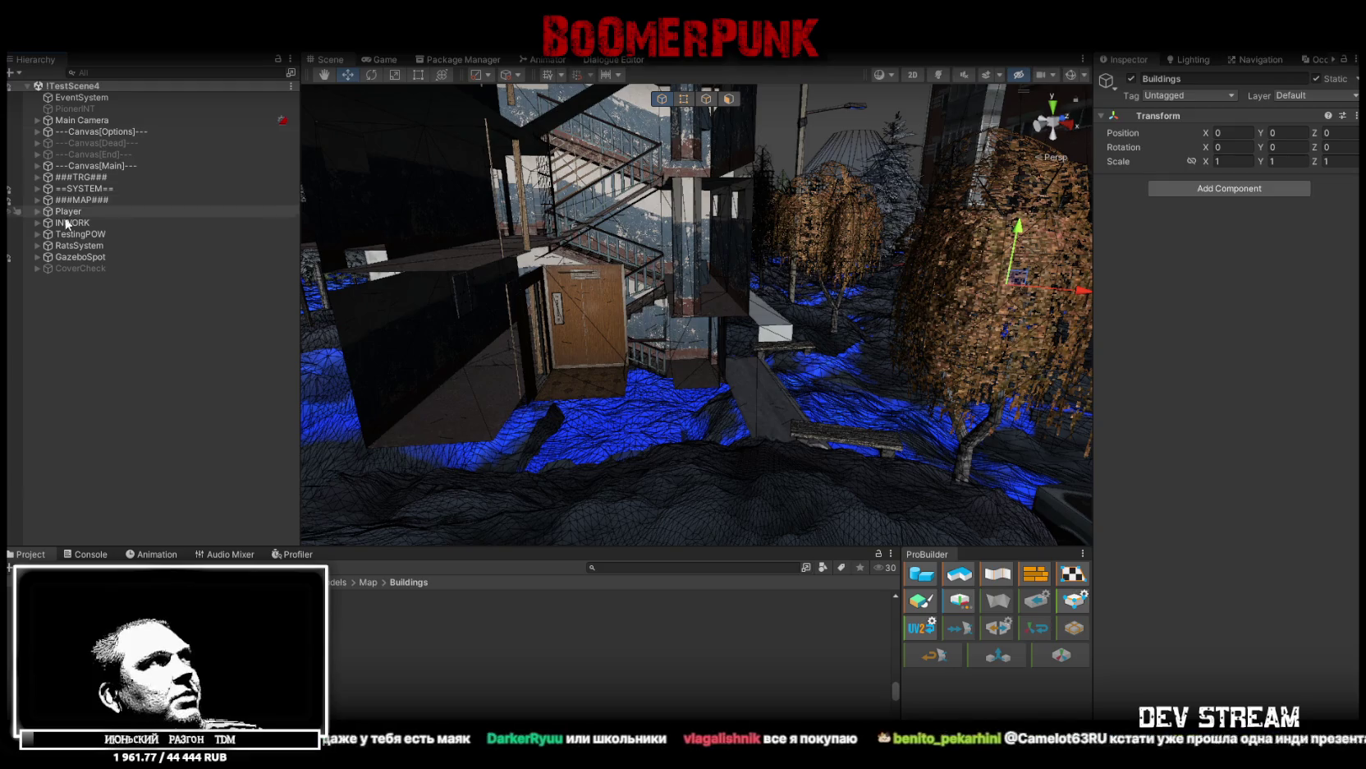
click(66, 212)
key(f)
mouse_move(763, 335)
mouse_down()
mouse_move(717, 378)
mouse_move(793, 209)
mouse_up()
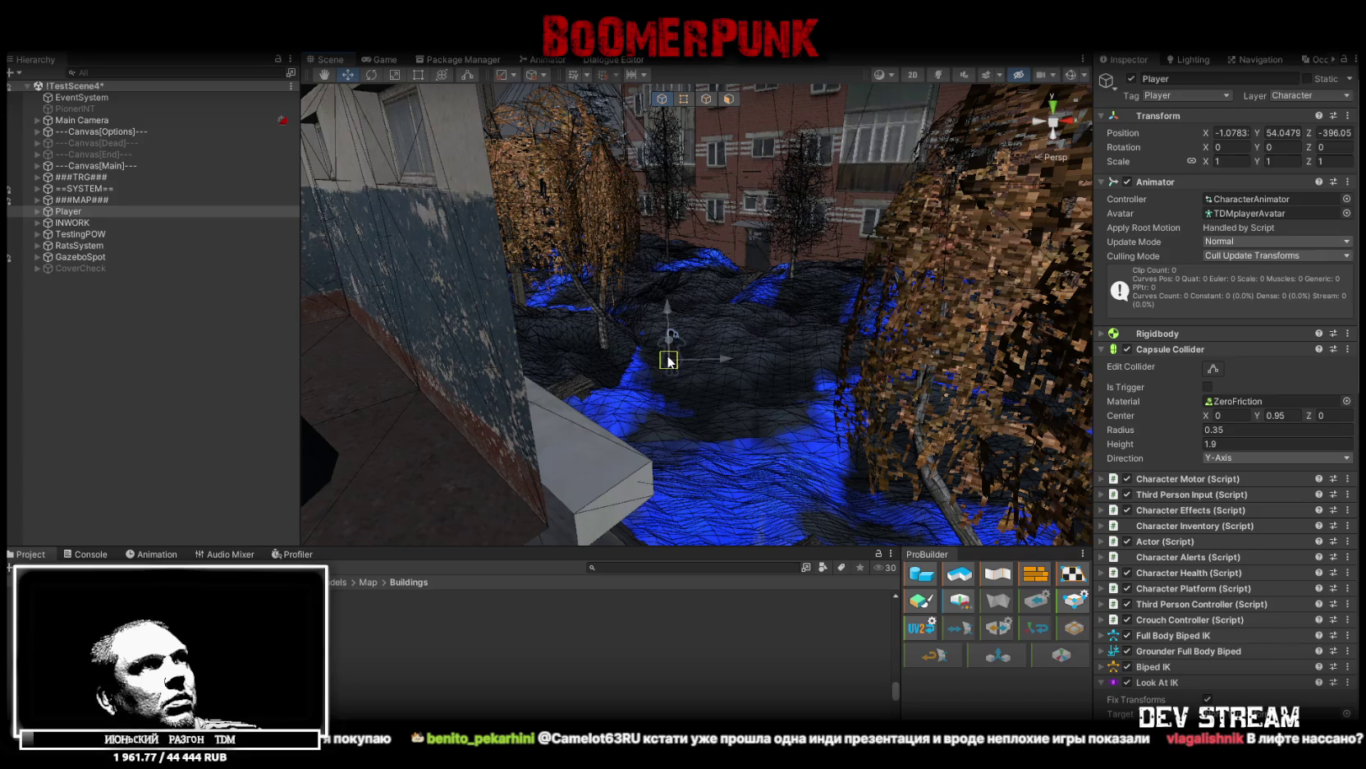
mouse_move(669, 362)
mouse_down()
mouse_move(656, 332)
mouse_move(724, 345)
mouse_move(720, 405)
mouse_up()
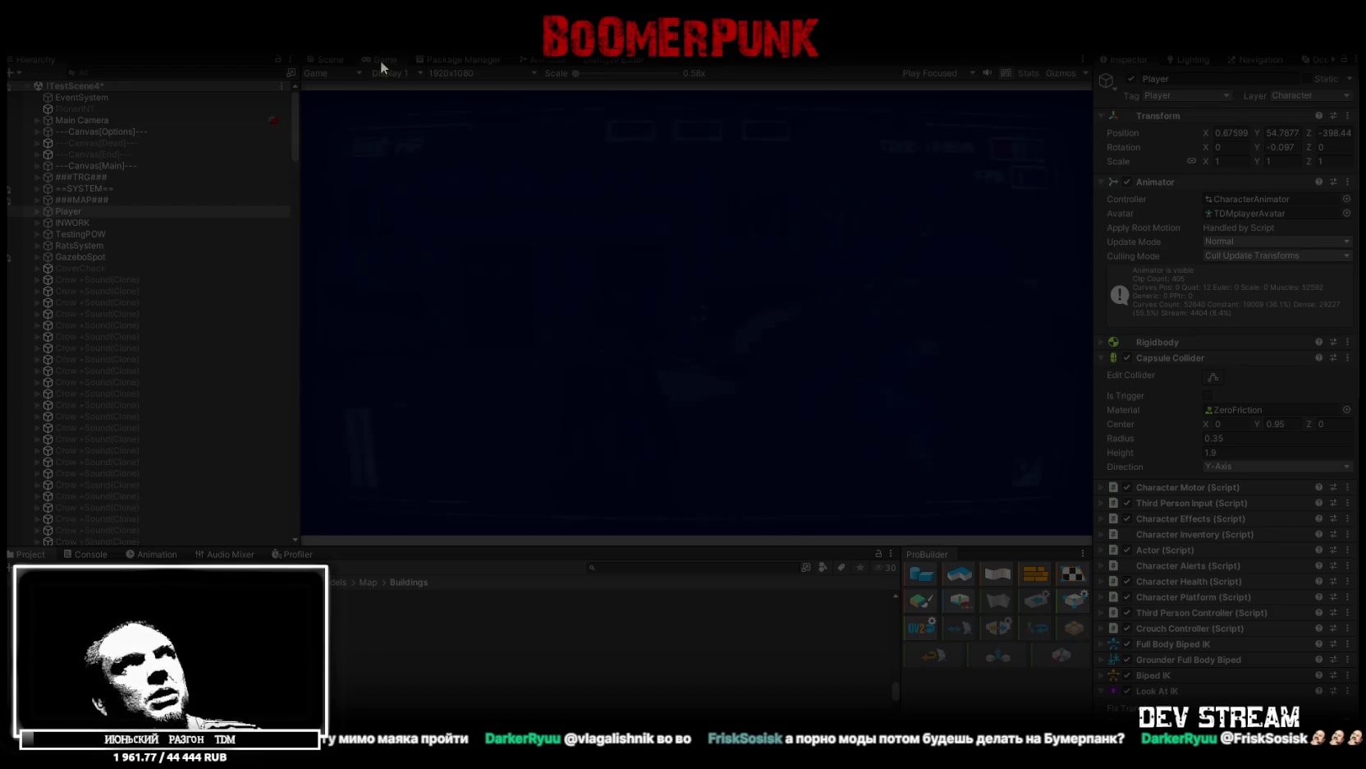
Maximize the Game view and walk the character through the corridor into the elevator
double_click(380, 60)
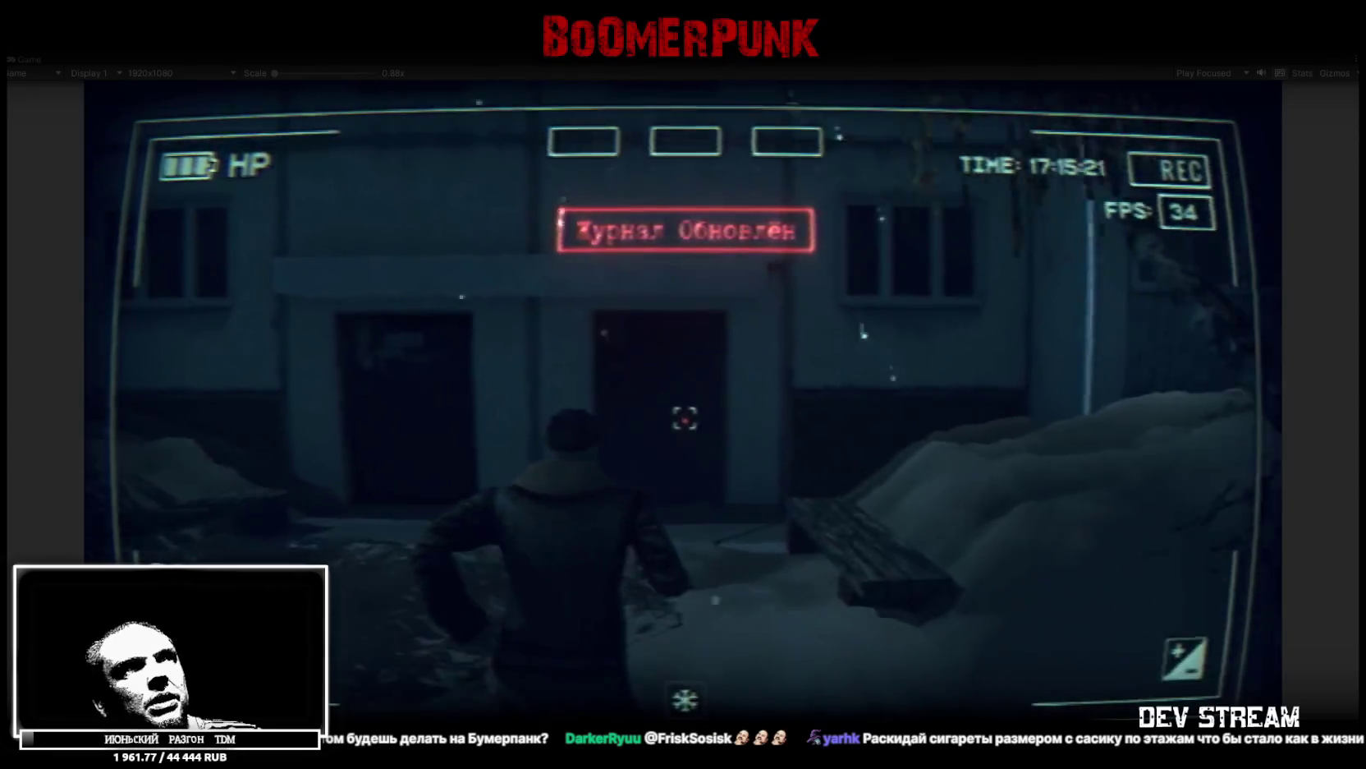
key(w)
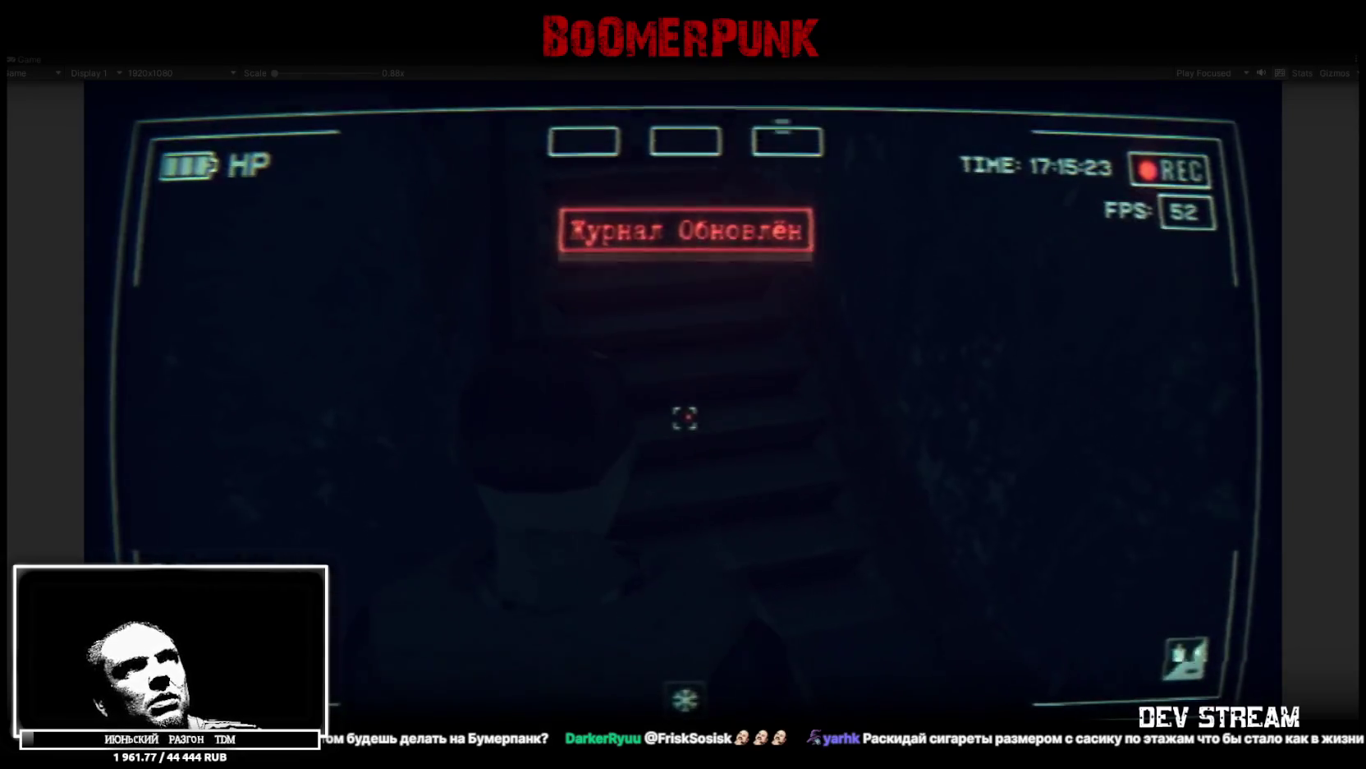
key(w)
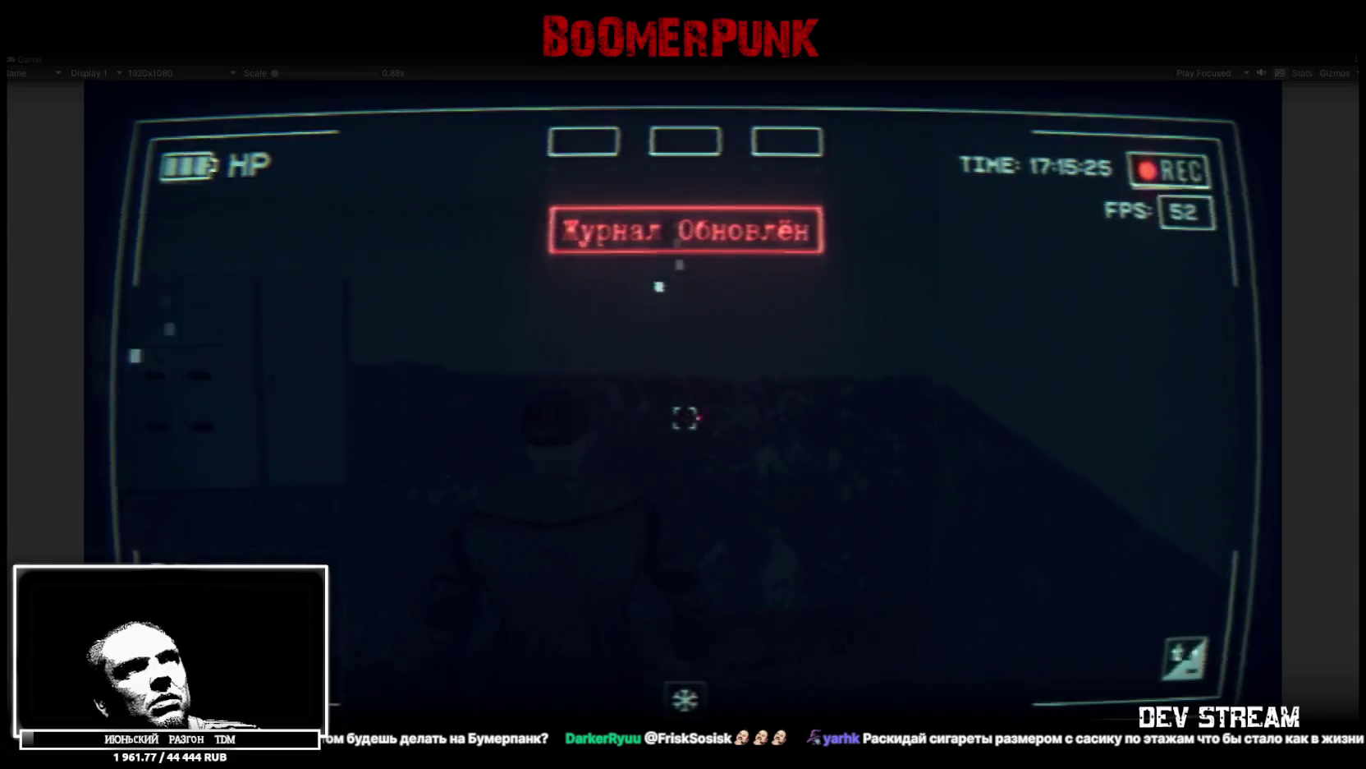
key(w)
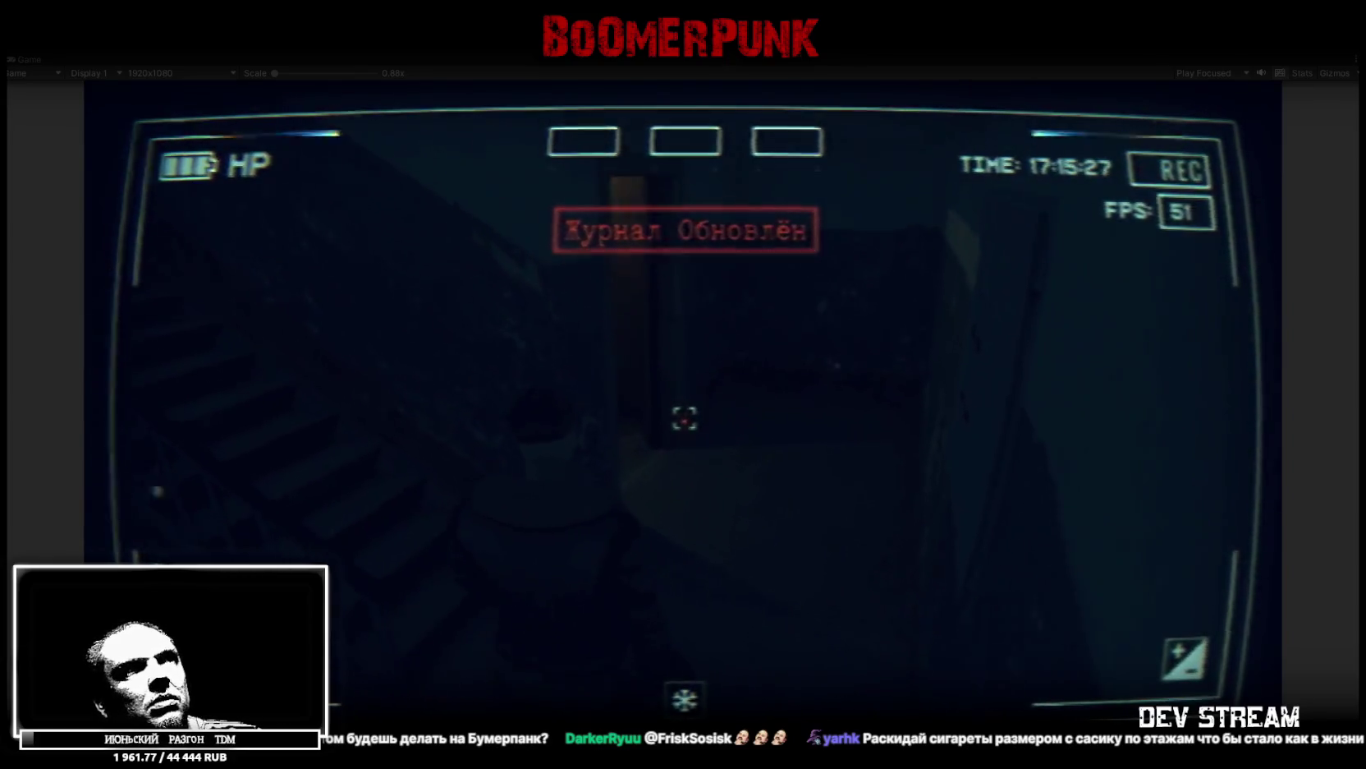
key(w)
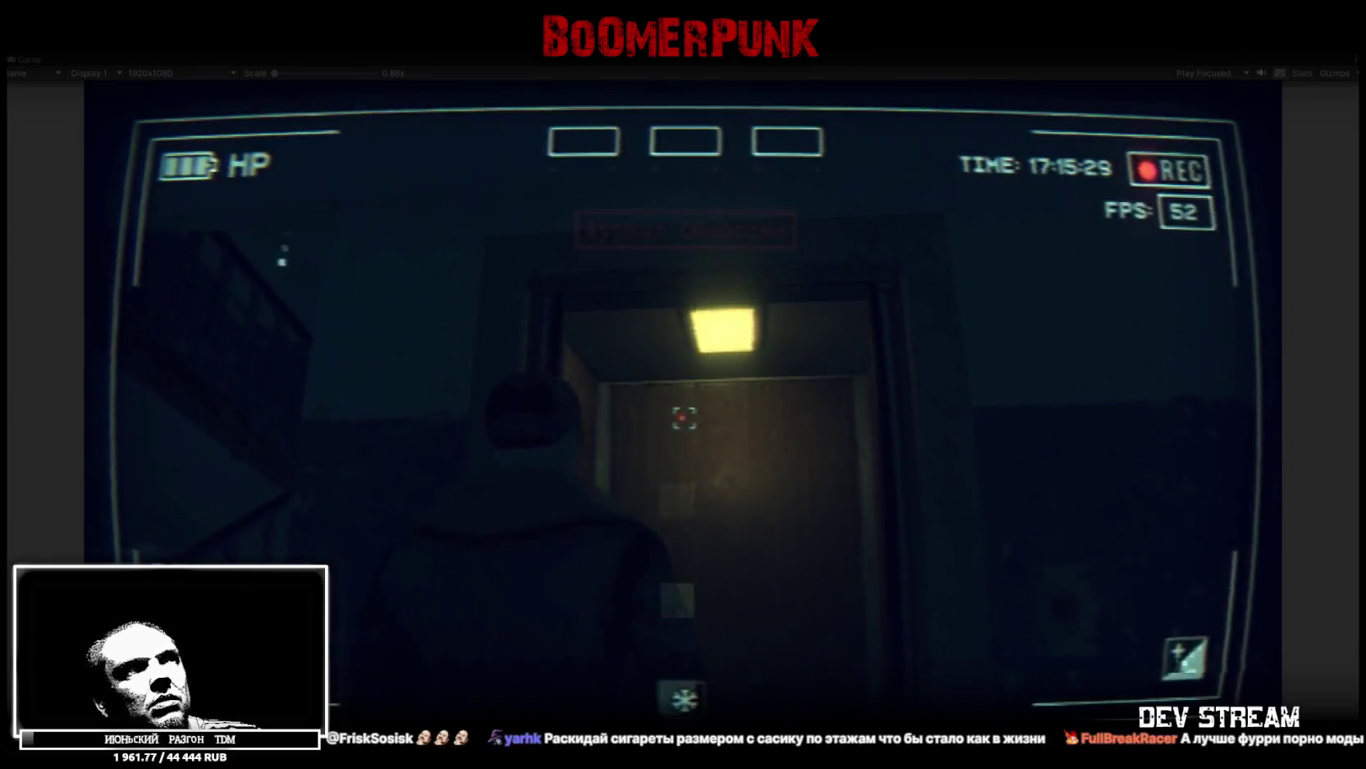
key(w)
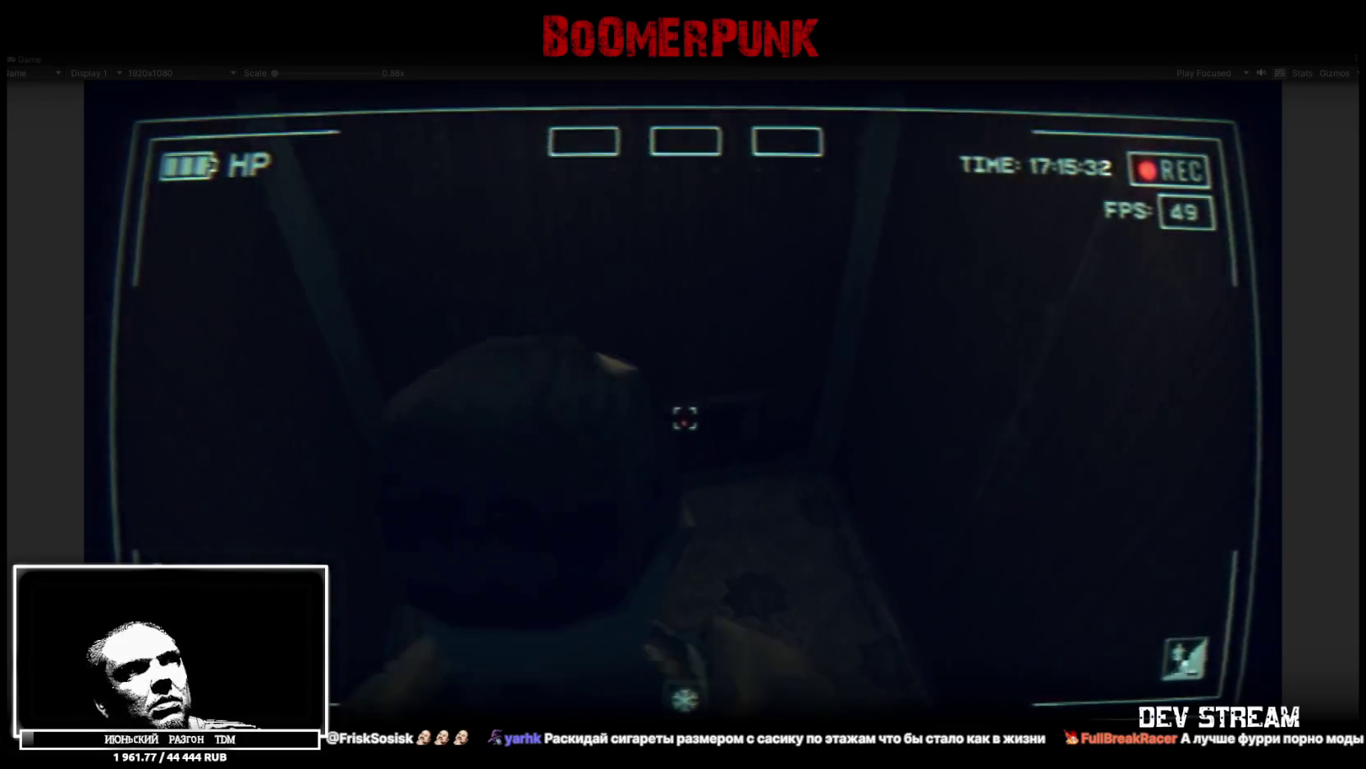
key(w)
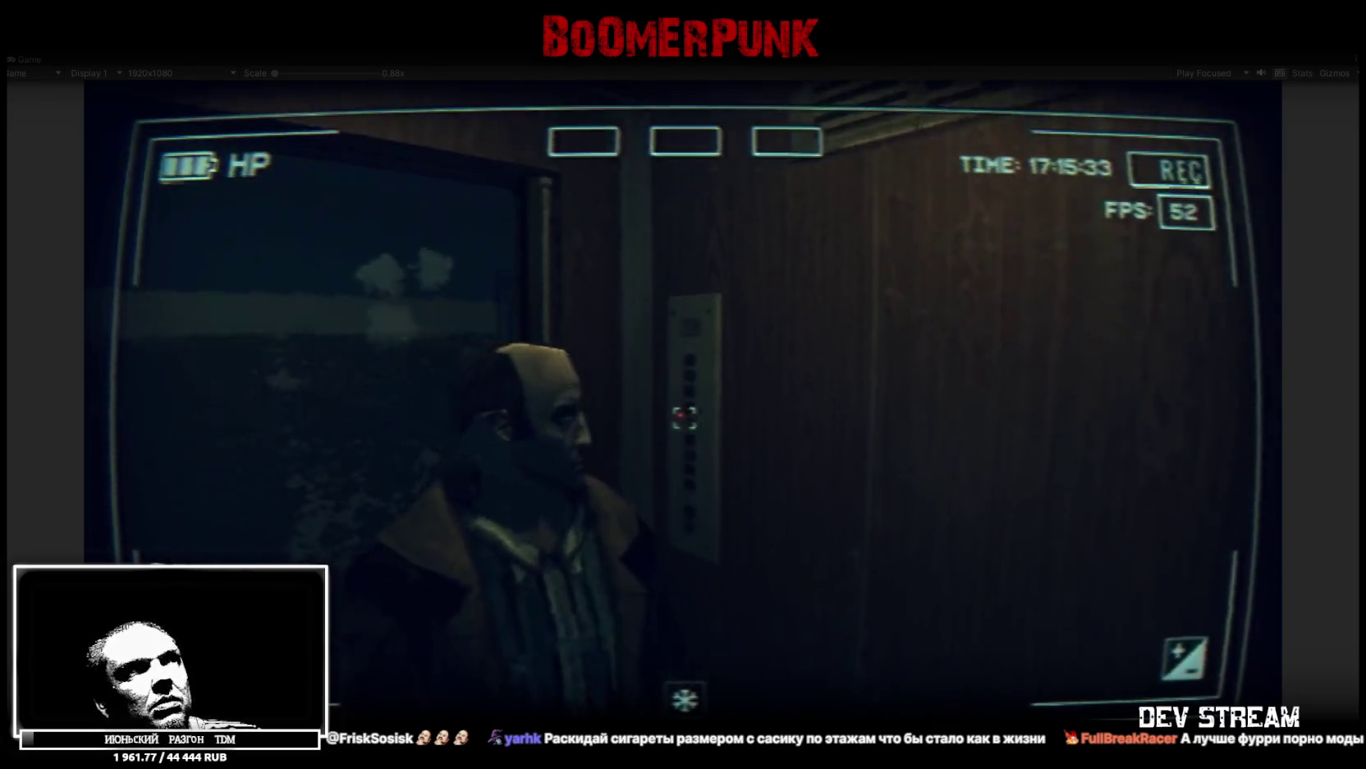
key(w)
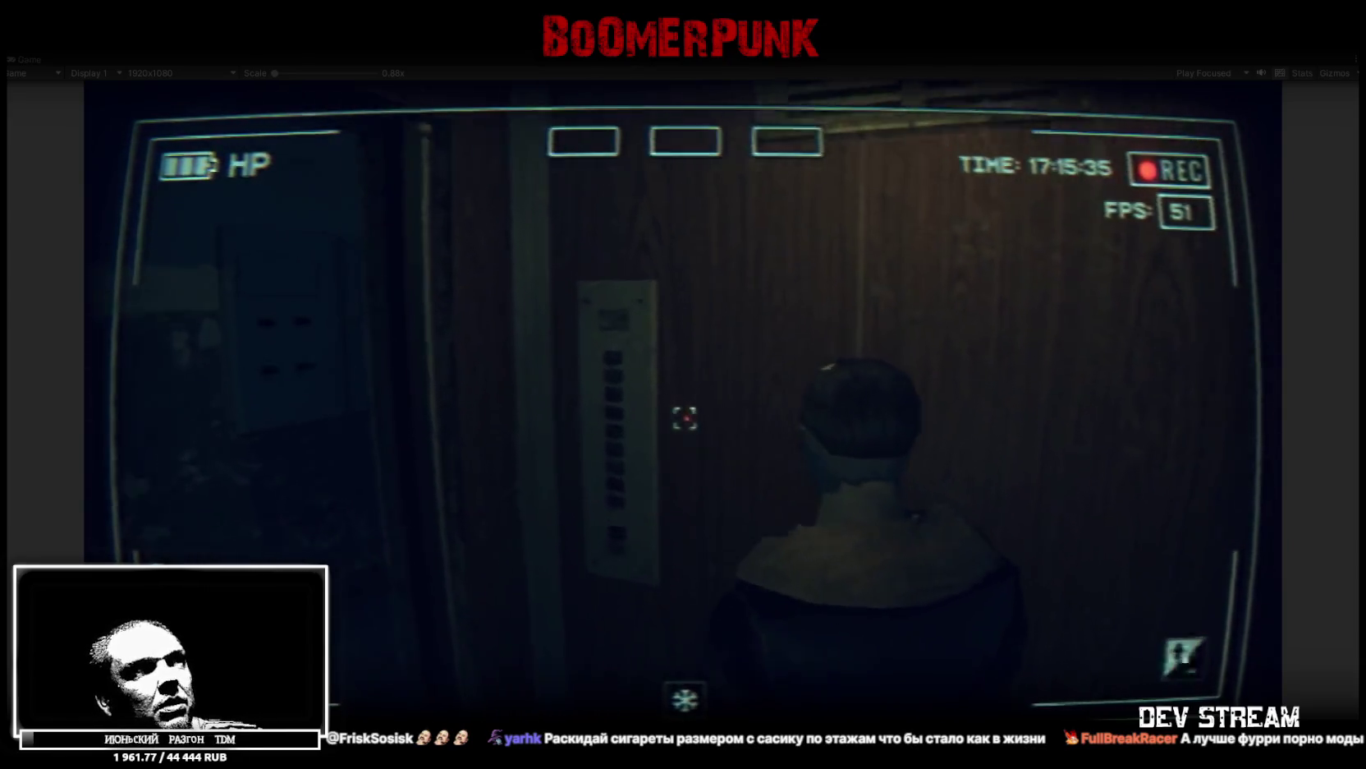
Look around the elevator cabin, walk back out, and open the notepad menu with Esc
key(s)
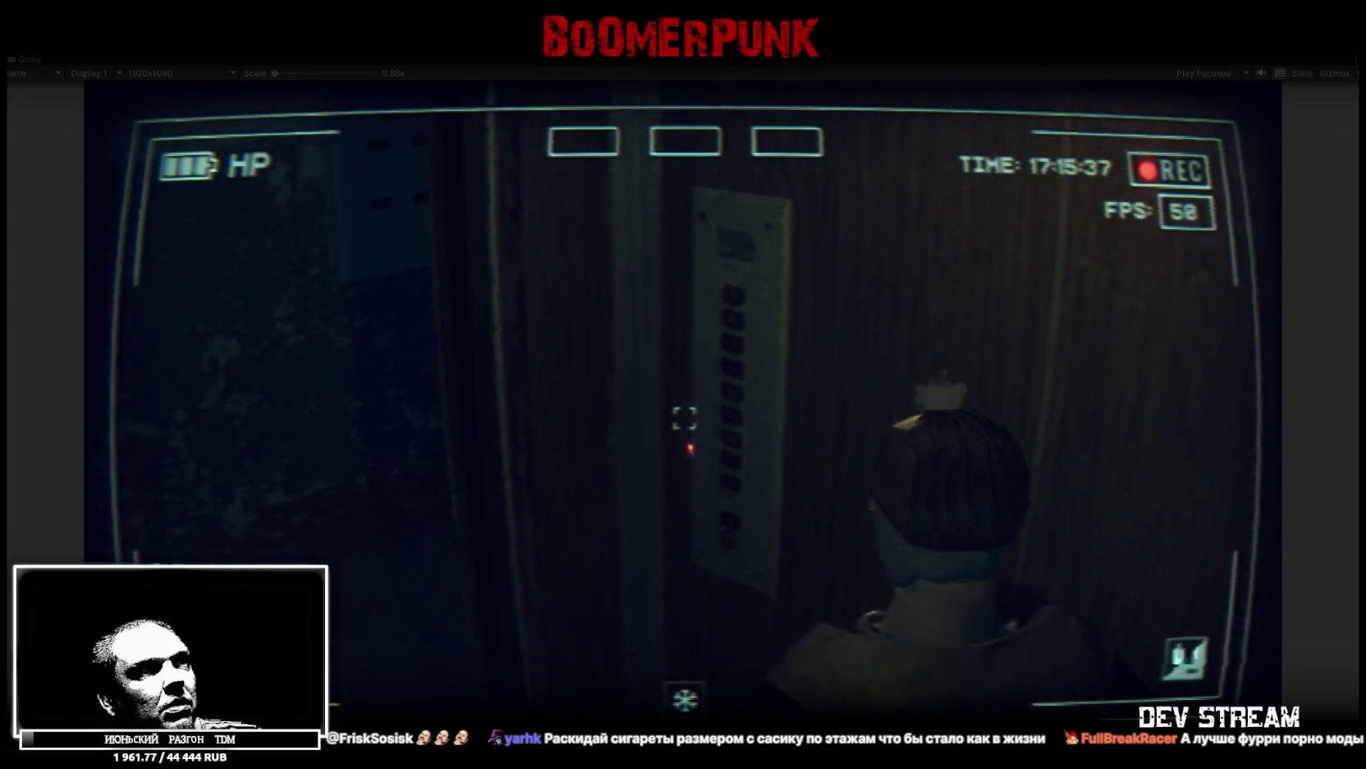
key(s)
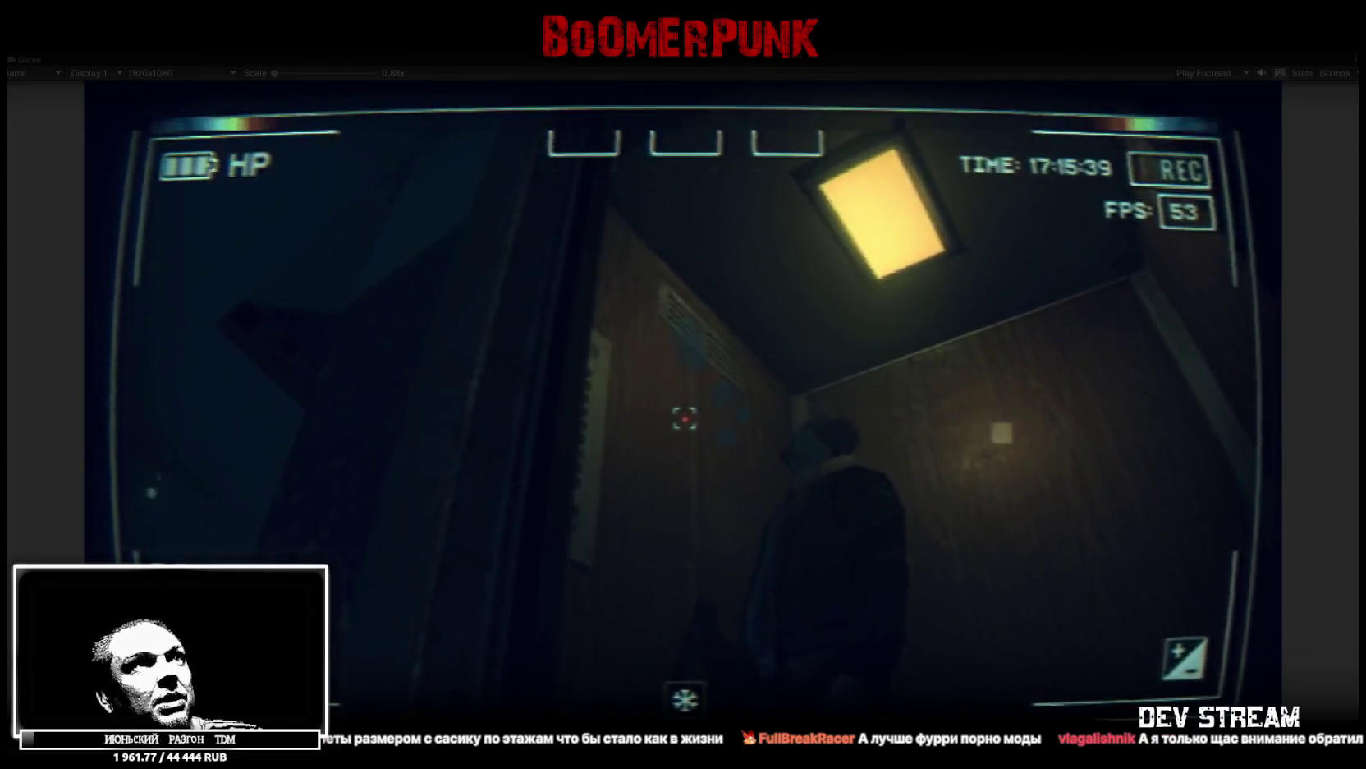
key(w)
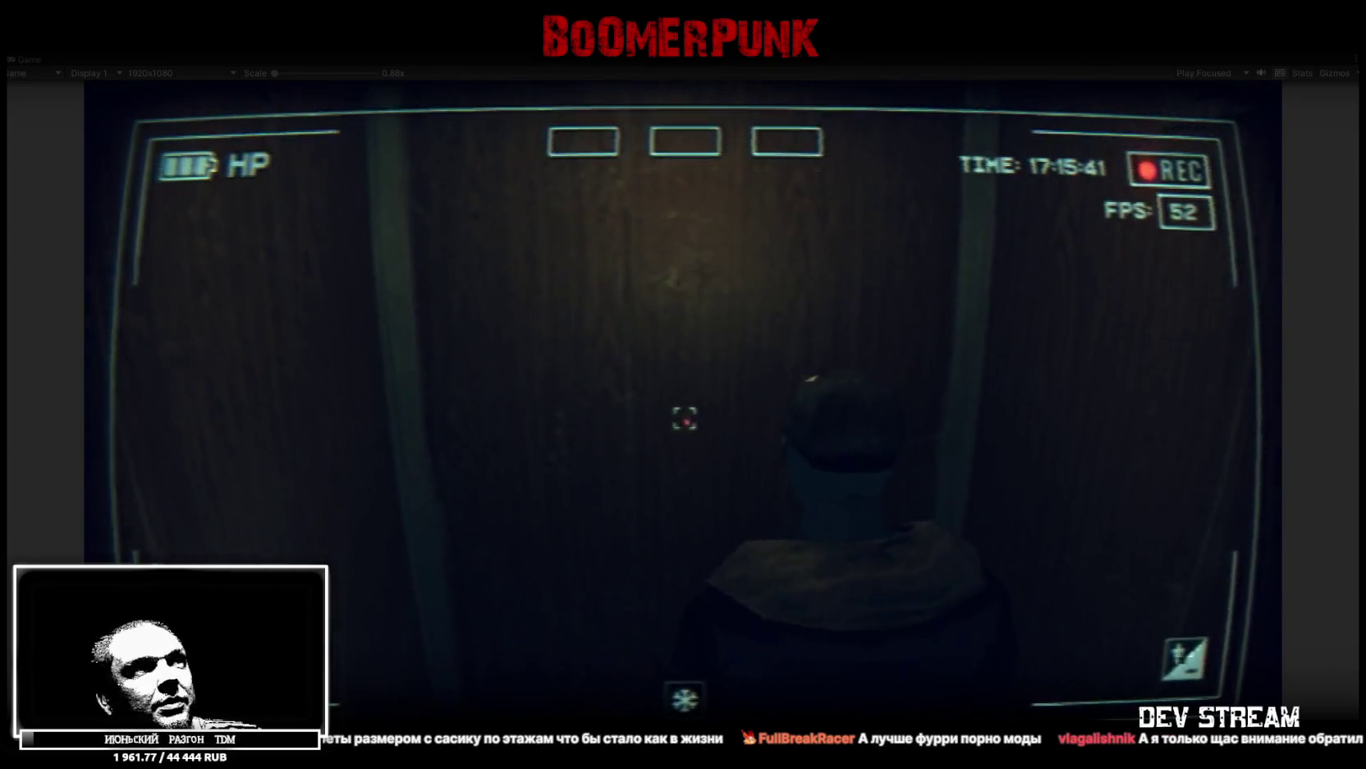
key(s)
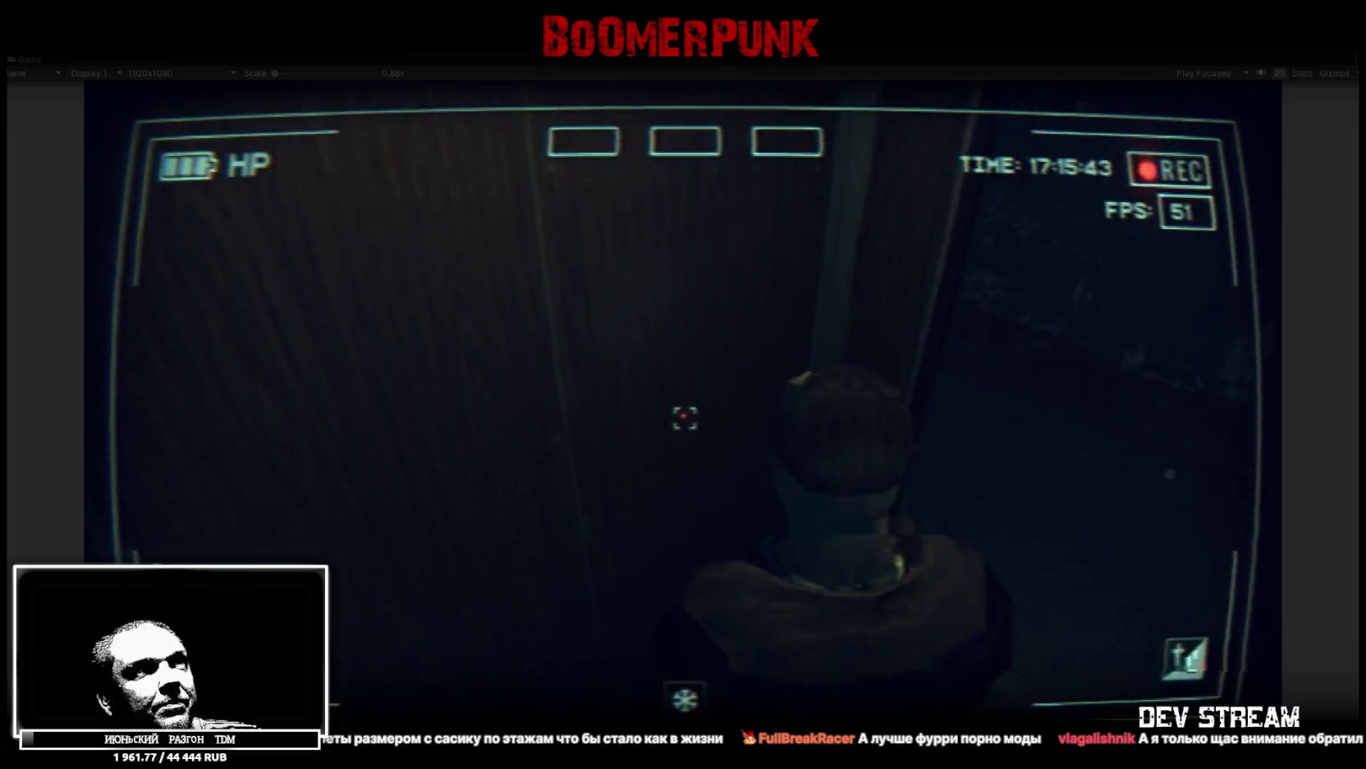
mouse_move(683, 418)
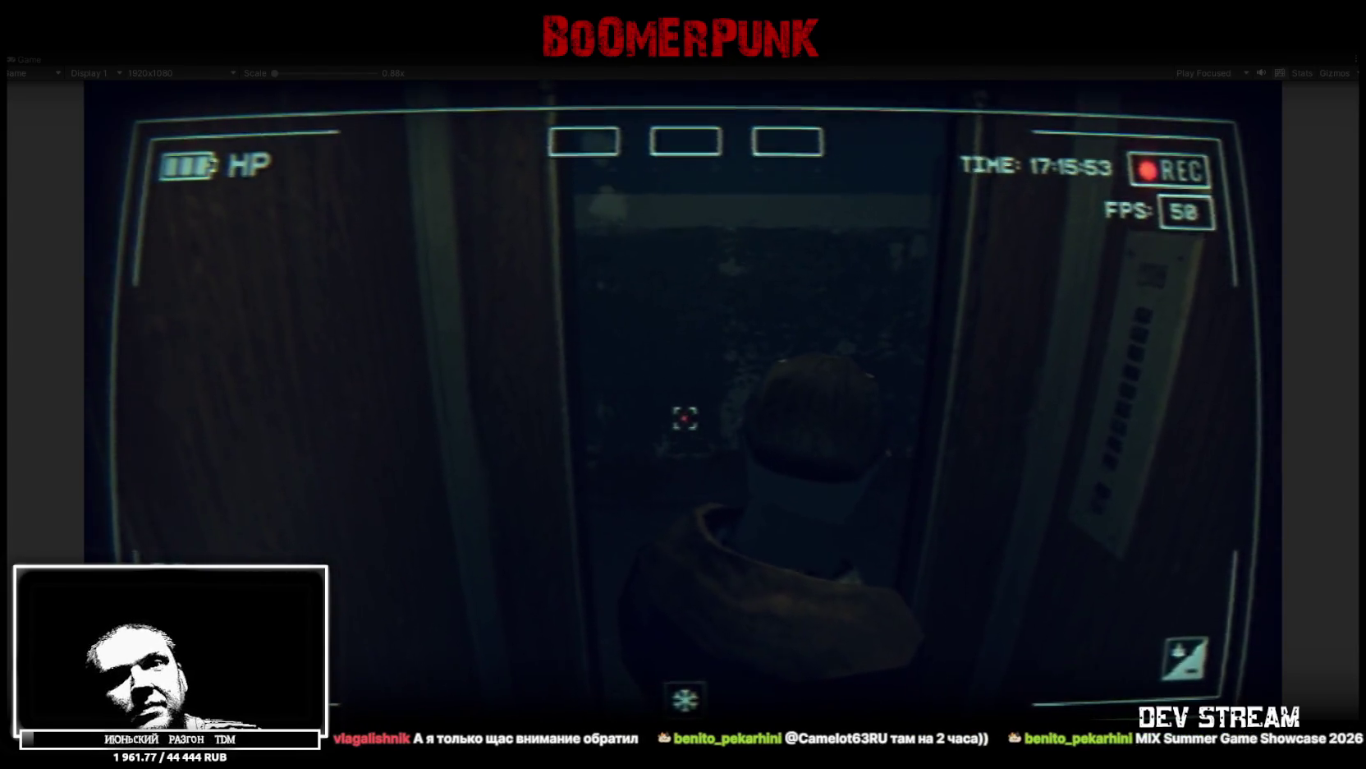
key(w)
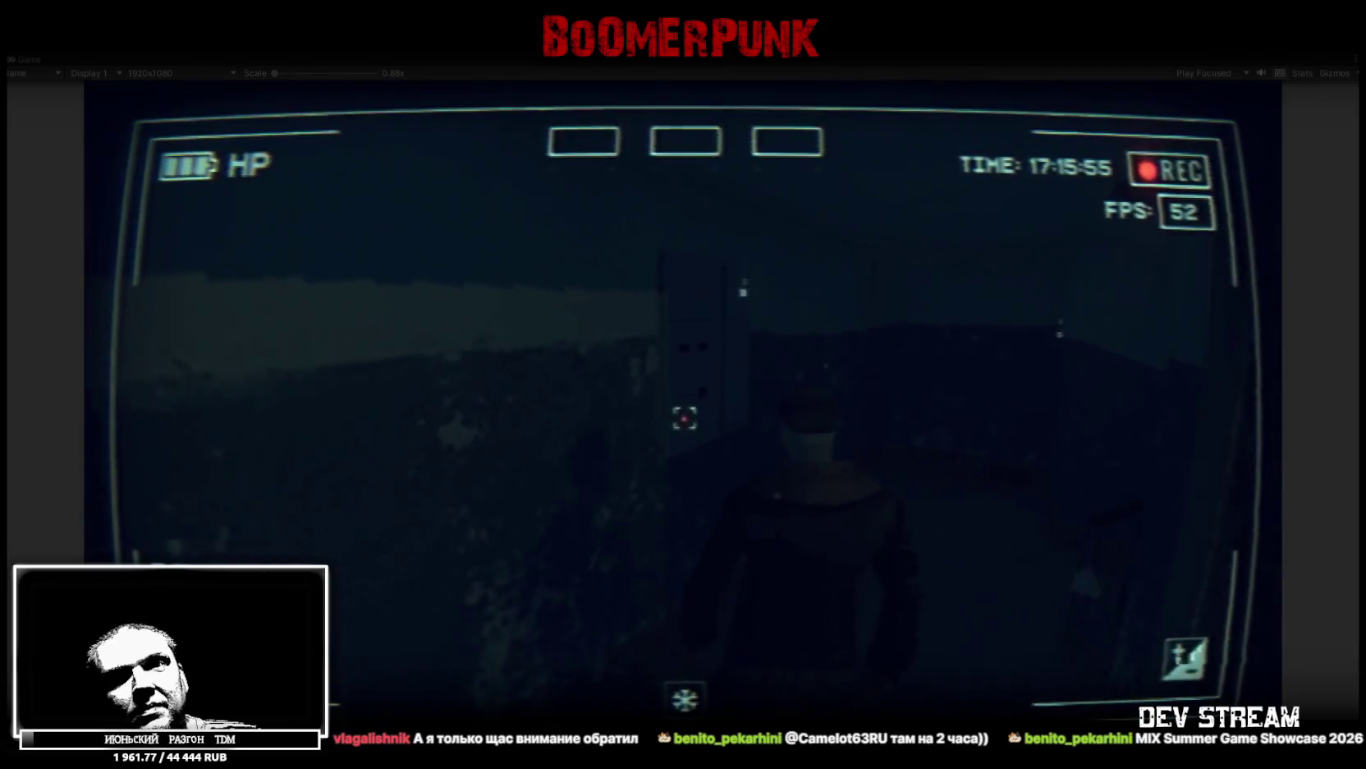
key(w)
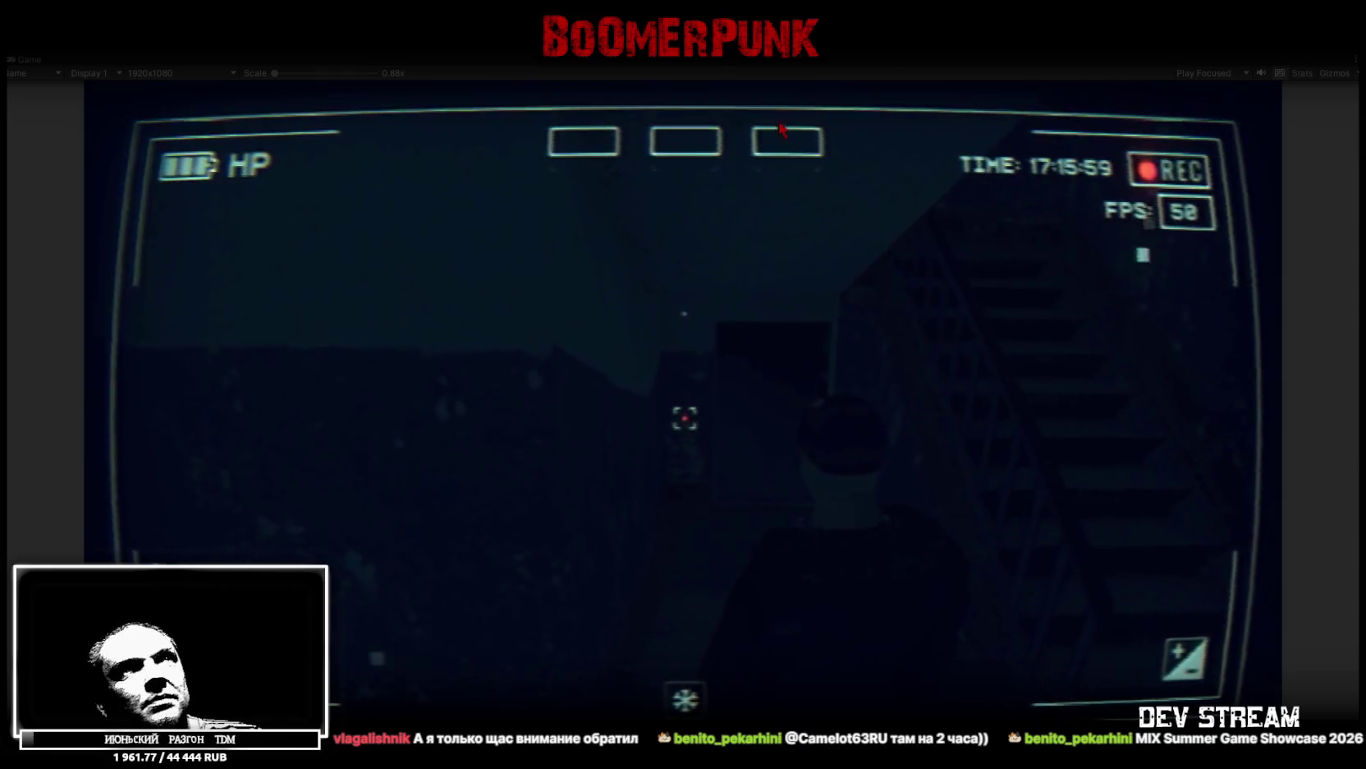
key(Escape)
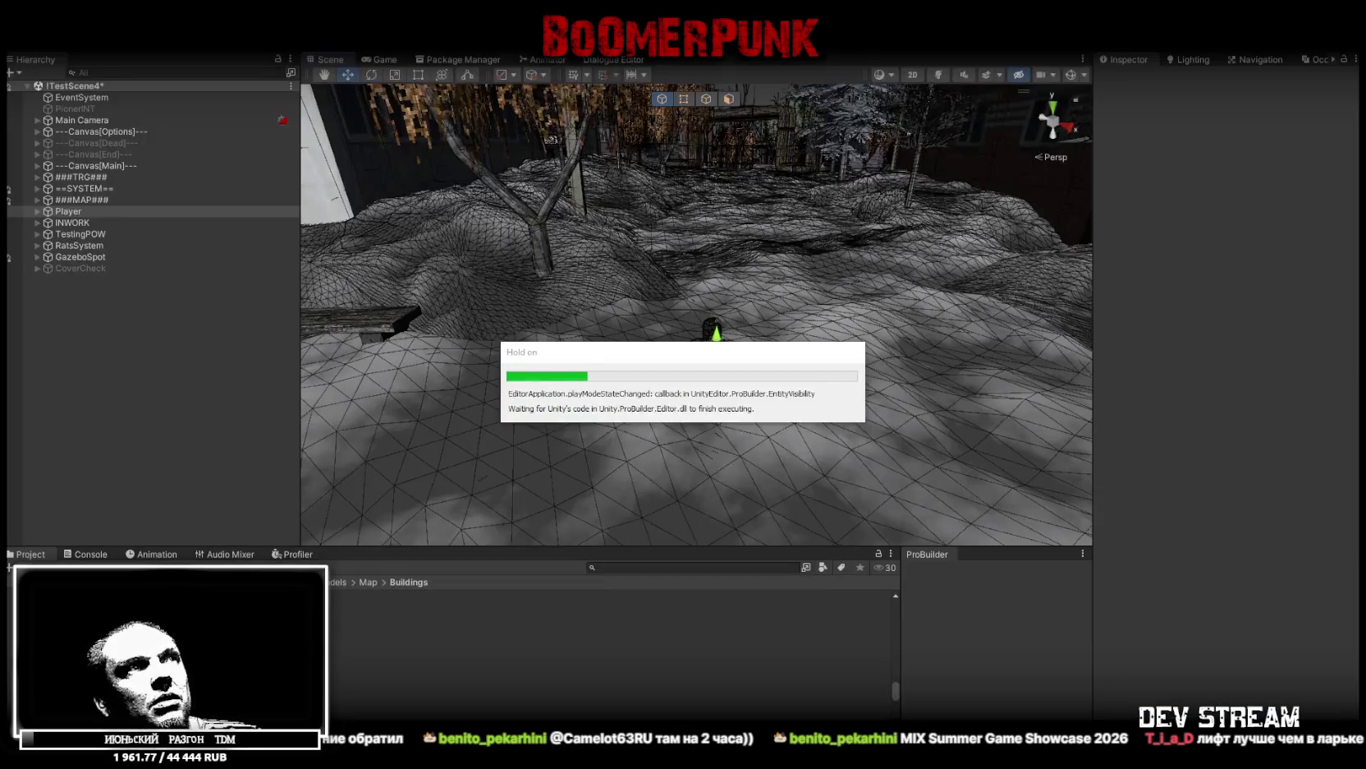
Focus on the Player, turn on Scene Lighting, and slide 9etajka_Lift_DoorR across the doorway
double_click(175, 211)
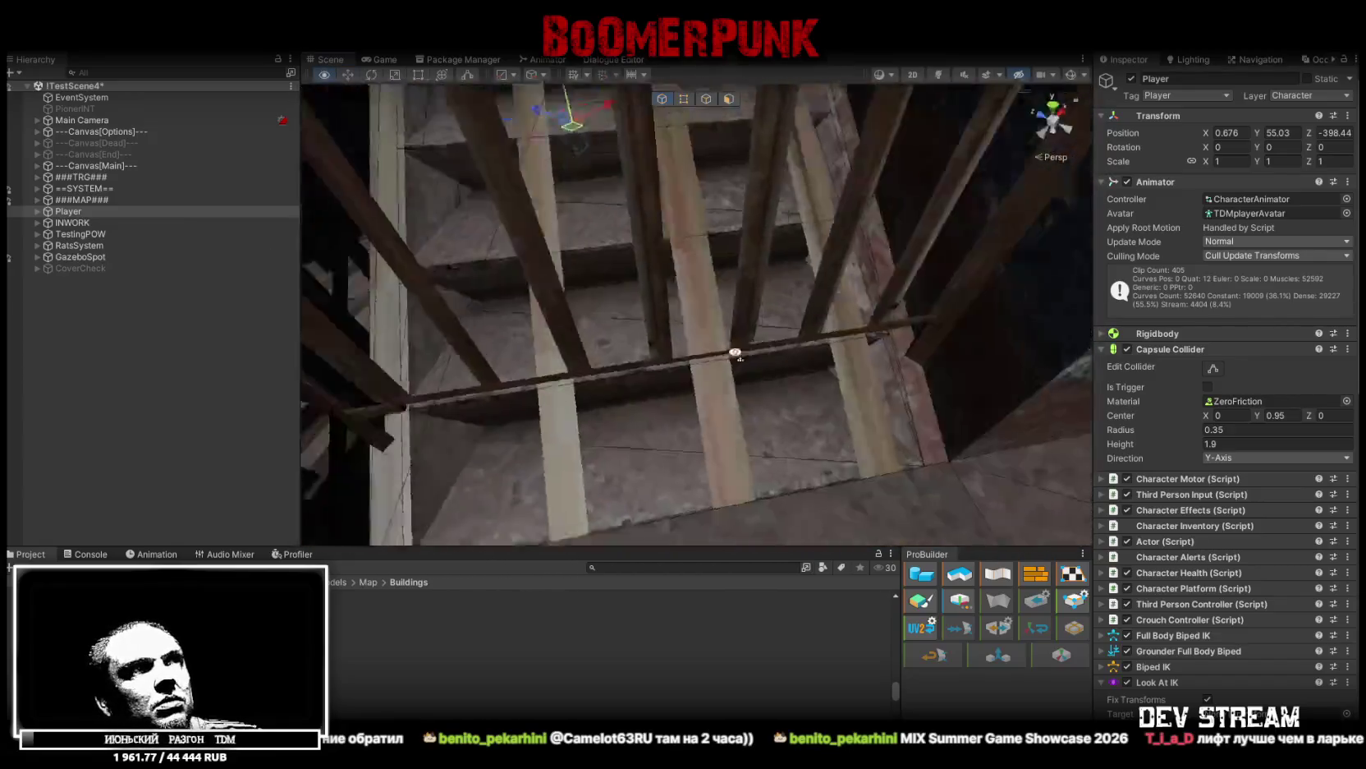
mouse_move(736, 353)
mouse_down()
mouse_move(740, 244)
mouse_move(701, 317)
mouse_move(665, 259)
mouse_up()
scroll(664, 259, down, 5)
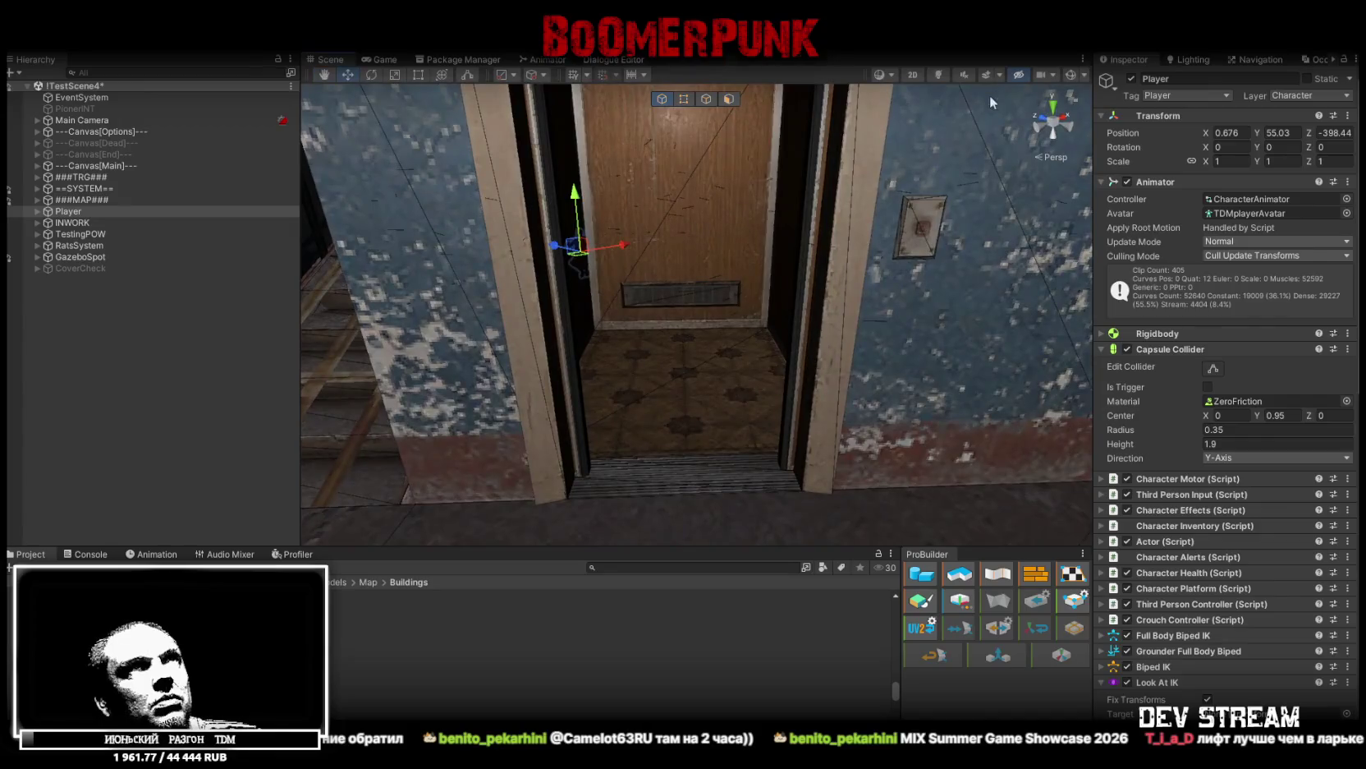
click(936, 76)
click(797, 286)
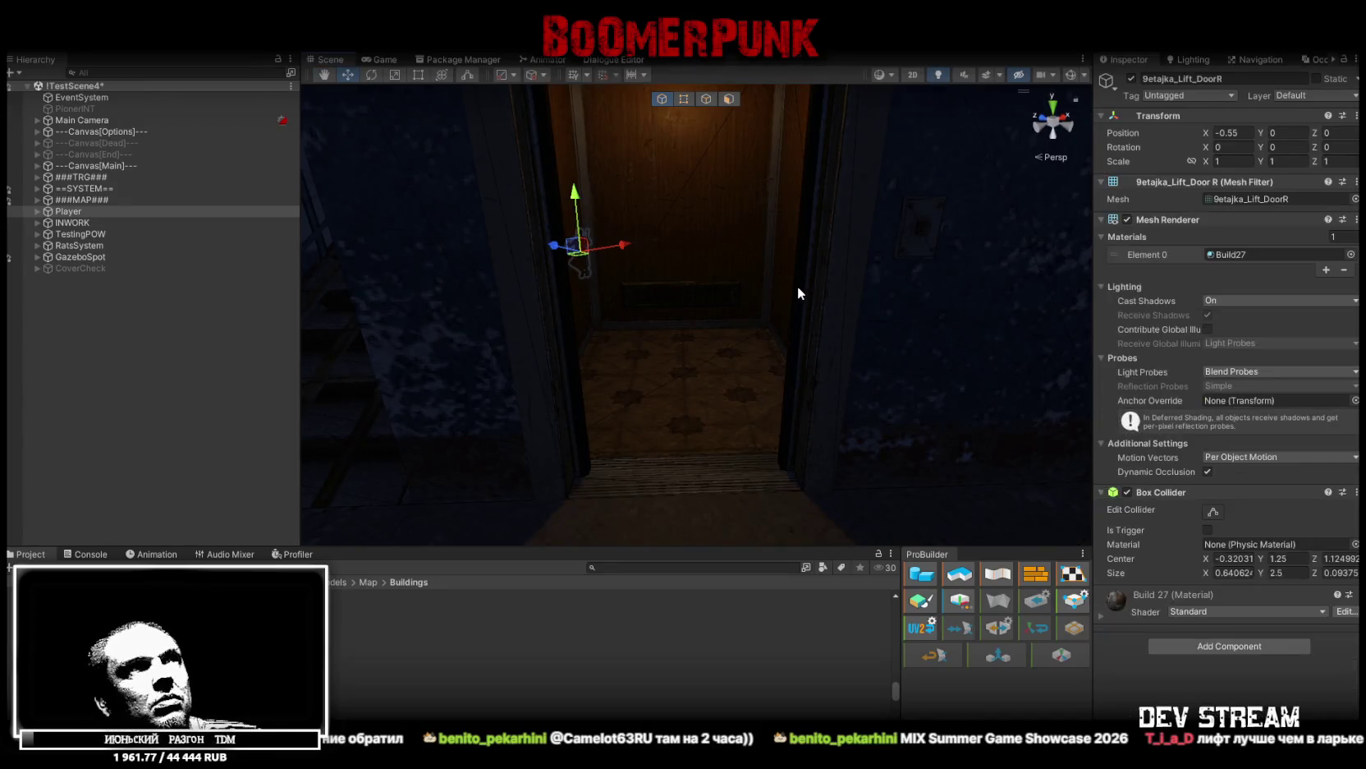
mouse_move(726, 365)
mouse_down()
mouse_move(616, 374)
mouse_move(860, 397)
mouse_move(946, 376)
mouse_move(885, 316)
mouse_move(909, 388)
mouse_move(924, 342)
mouse_move(931, 351)
mouse_move(799, 441)
mouse_move(720, 466)
mouse_move(733, 448)
mouse_move(711, 468)
mouse_up()
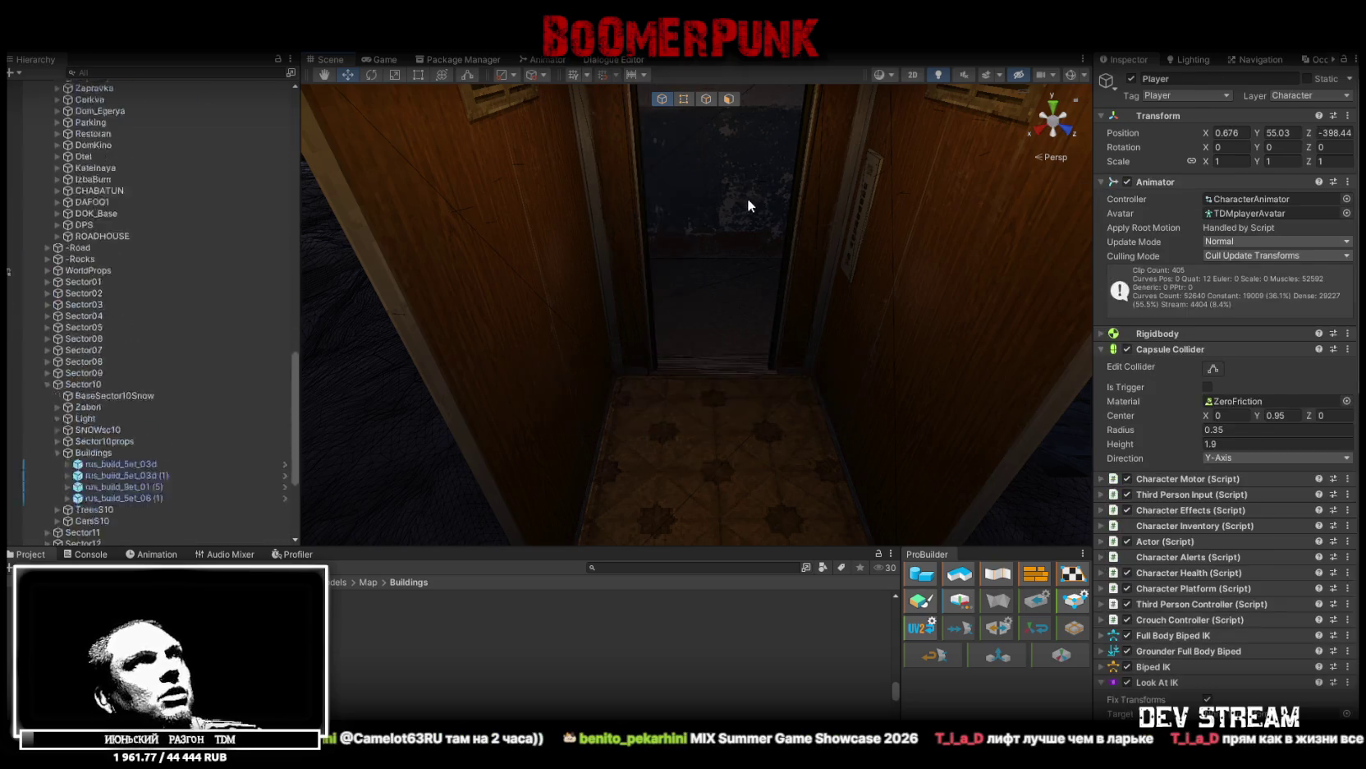
Fly up out of the lift to a rooftop view and turn Scene Lighting off
drag(774, 244, 778, 246)
mouse_move(733, 335)
mouse_down()
mouse_move(903, 378)
mouse_move(1354, 401)
mouse_move(989, 205)
mouse_up()
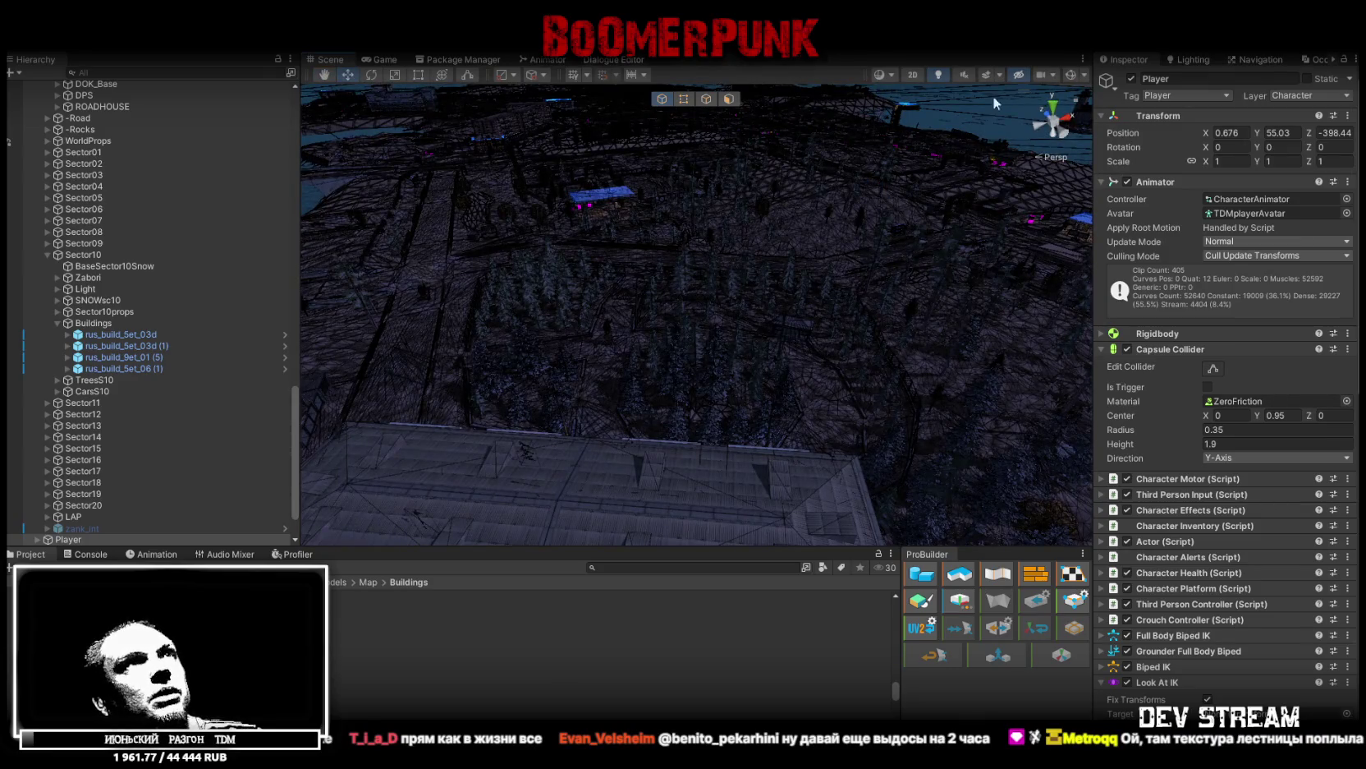
click(941, 75)
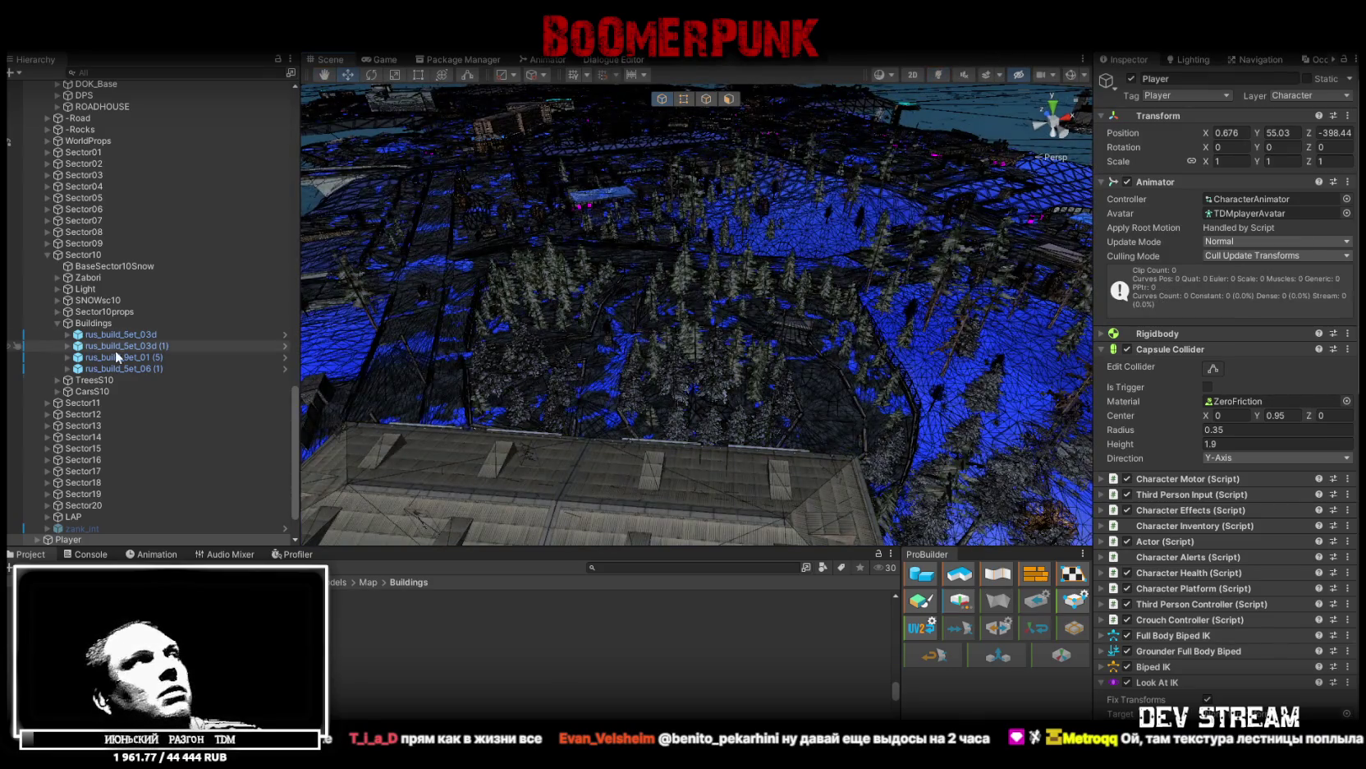
Collapse ###MAP###, focus on the Player, and pull back to a wide city overview
scroll(72, 390, up, 10)
scroll(73, 389, up, 10)
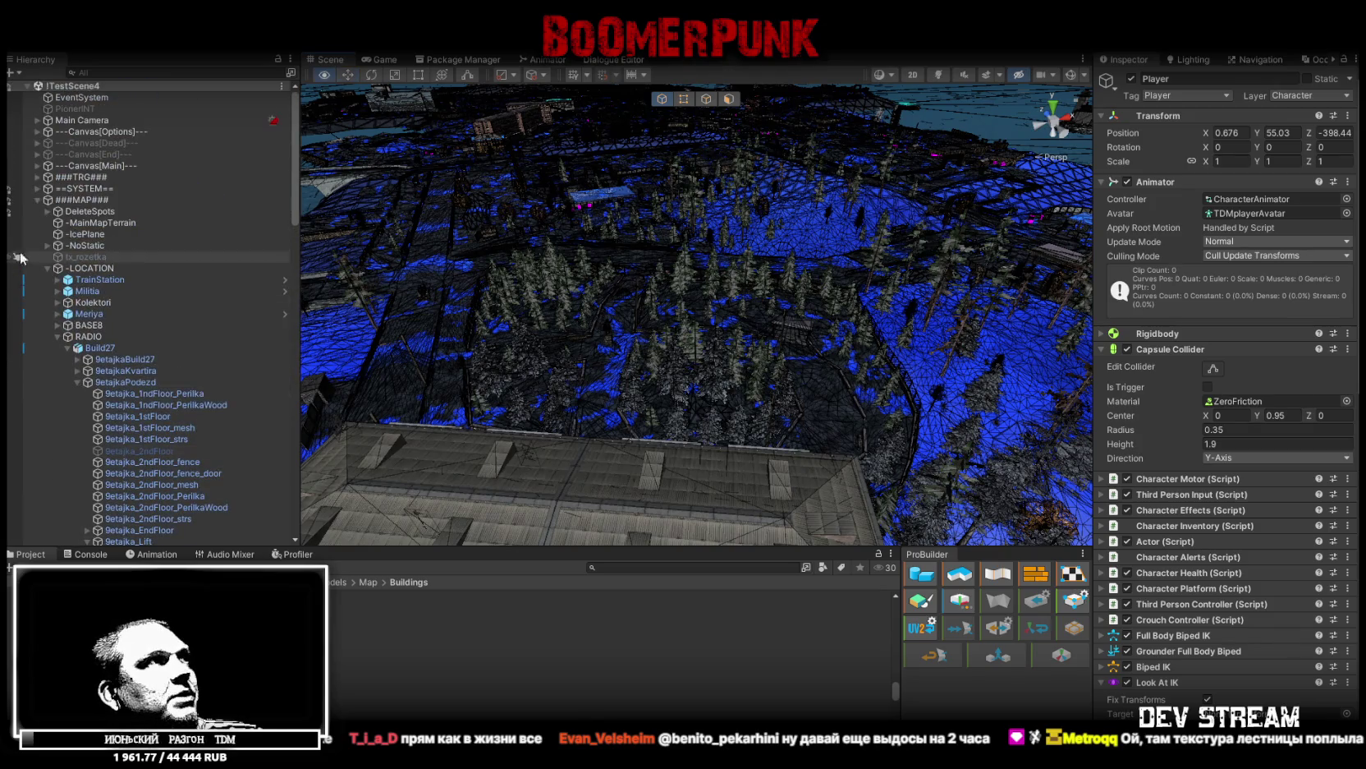
click(37, 199)
double_click(66, 211)
mouse_move(820, 237)
mouse_down()
mouse_move(735, 210)
mouse_move(767, 264)
mouse_move(978, 226)
mouse_move(862, 200)
mouse_up()
Drop the Player on the terrain, frame it, and drag it to 456.47, 63.42, 284.11
drag(748, 172, 626, 388)
key(f)
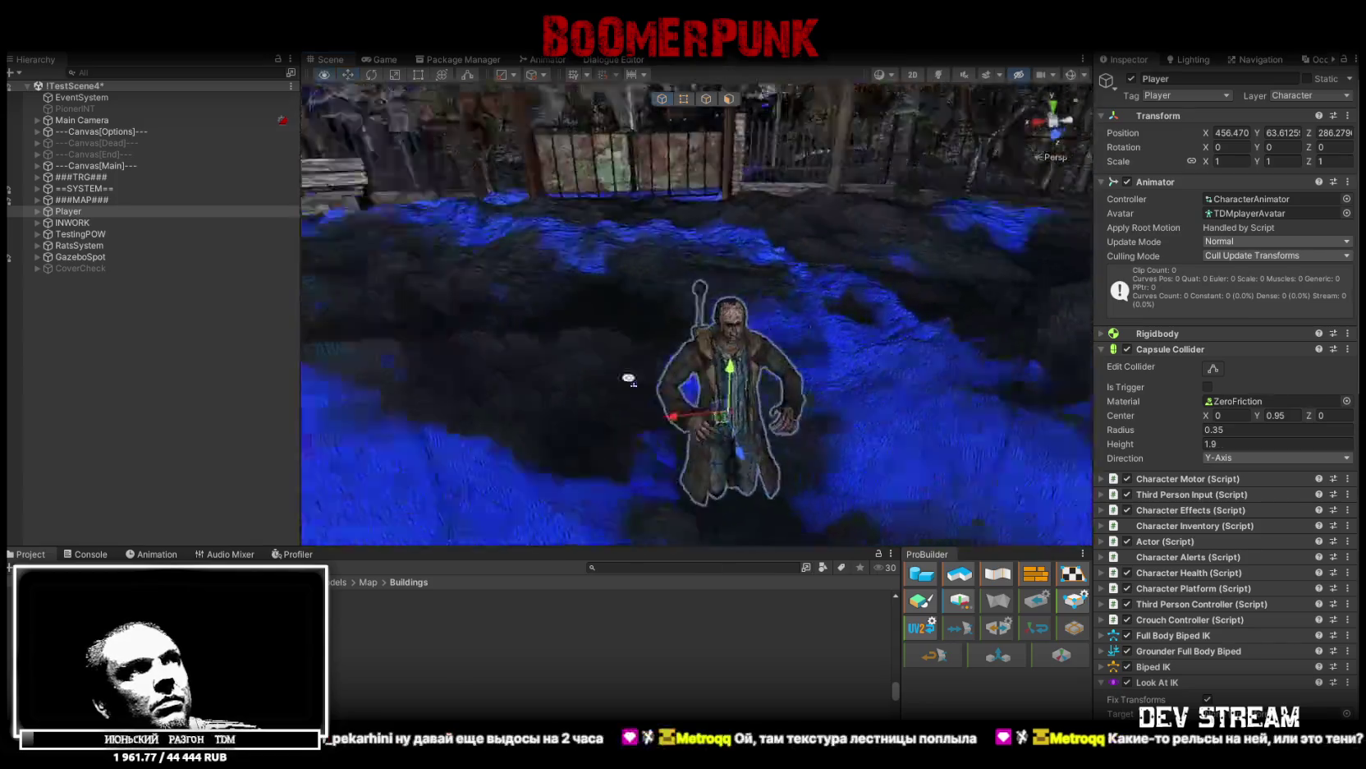
drag(455, 220, 687, 212)
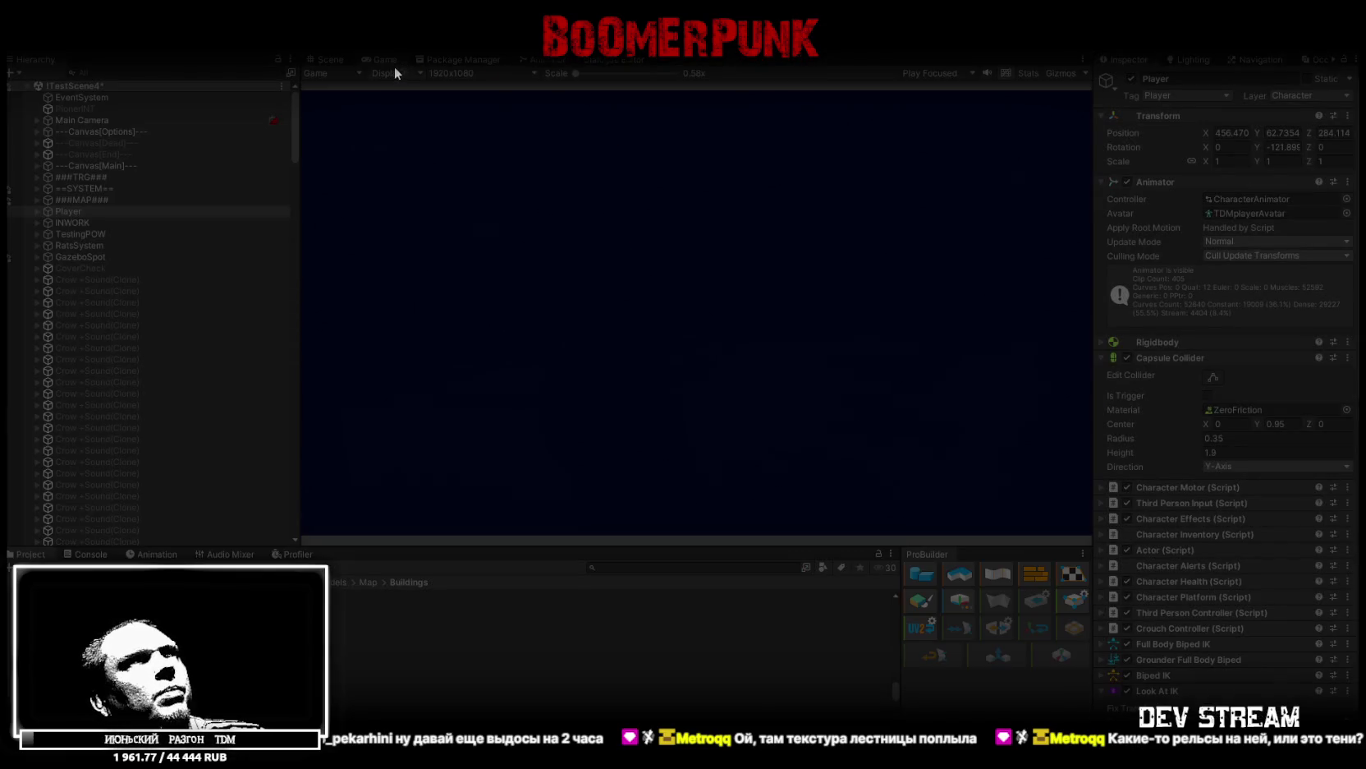
In the maximized Game view, move the map from the bag into quick slot 3, then restore the layout
double_click(383, 61)
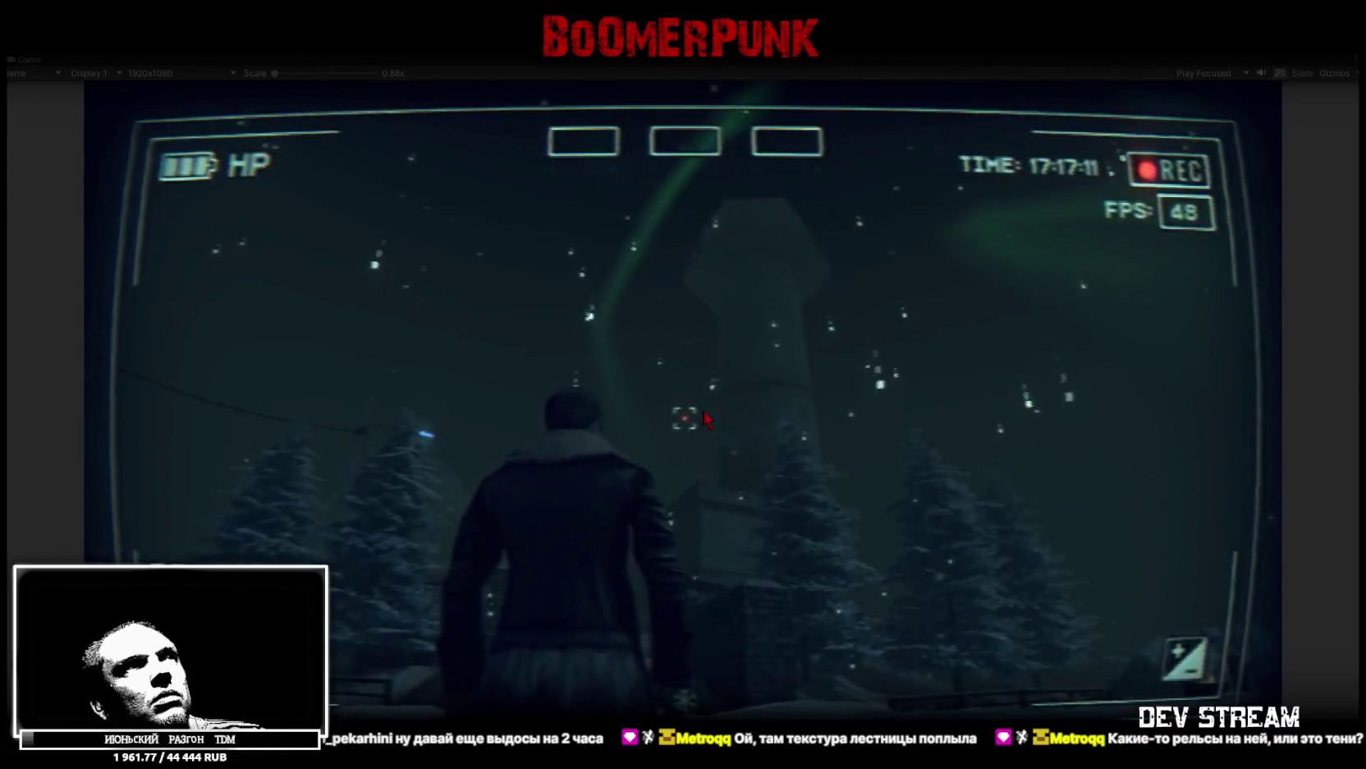
key(Escape)
click(813, 260)
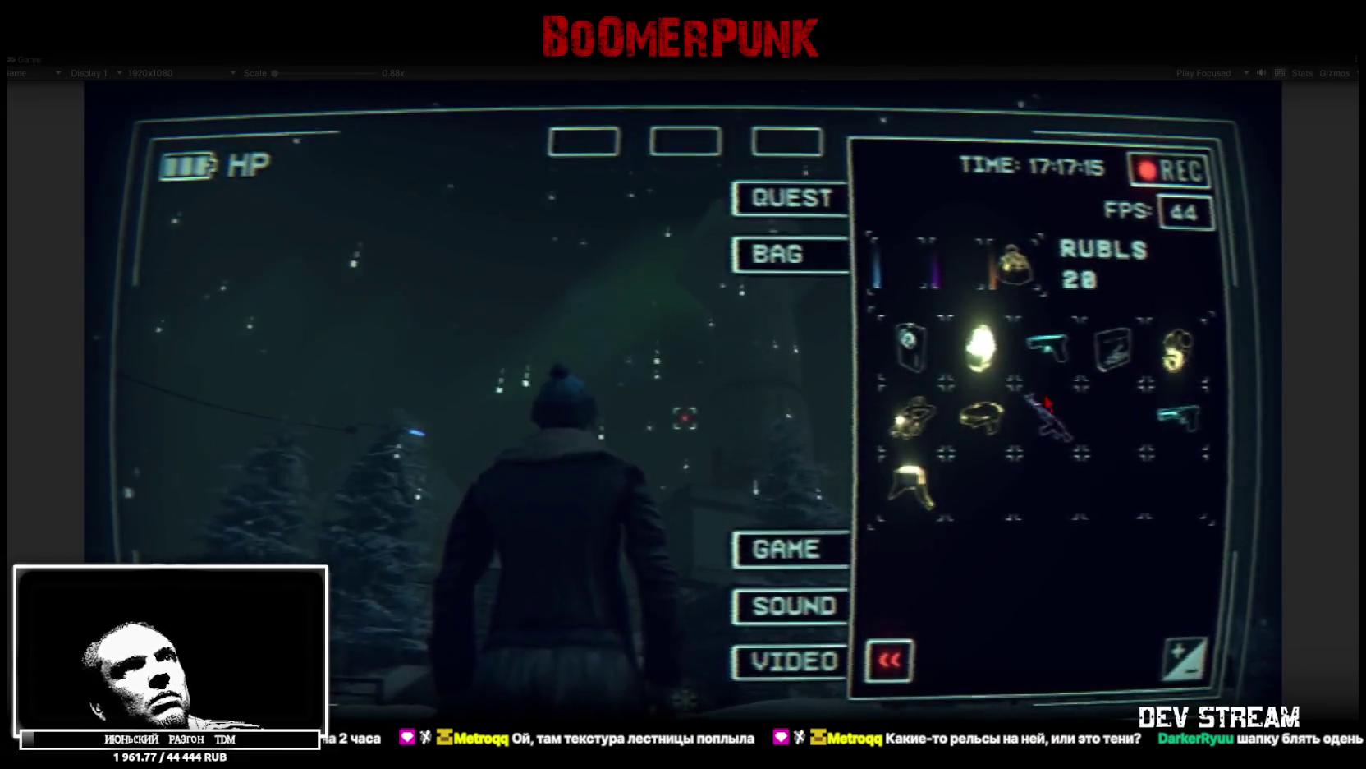
drag(1113, 345, 787, 142)
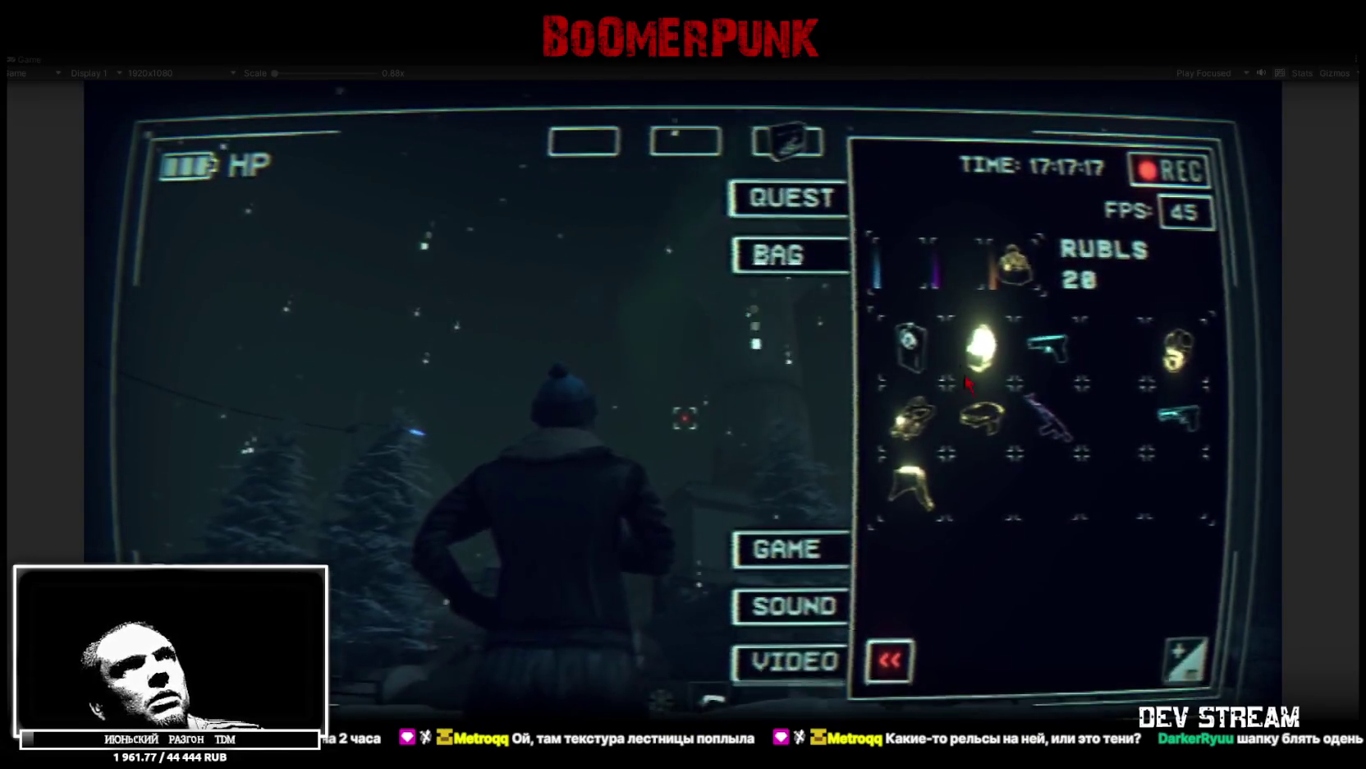
key(Tab)
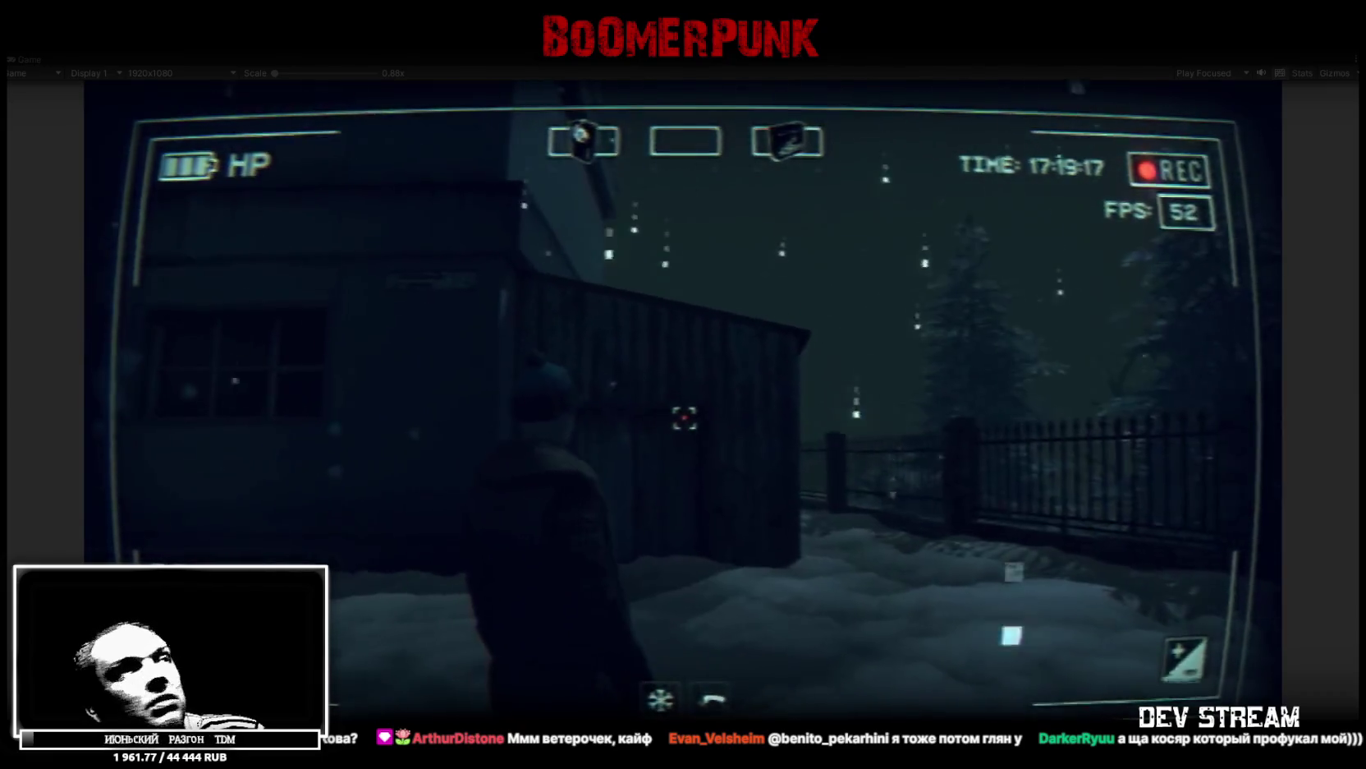
double_click(29, 61)
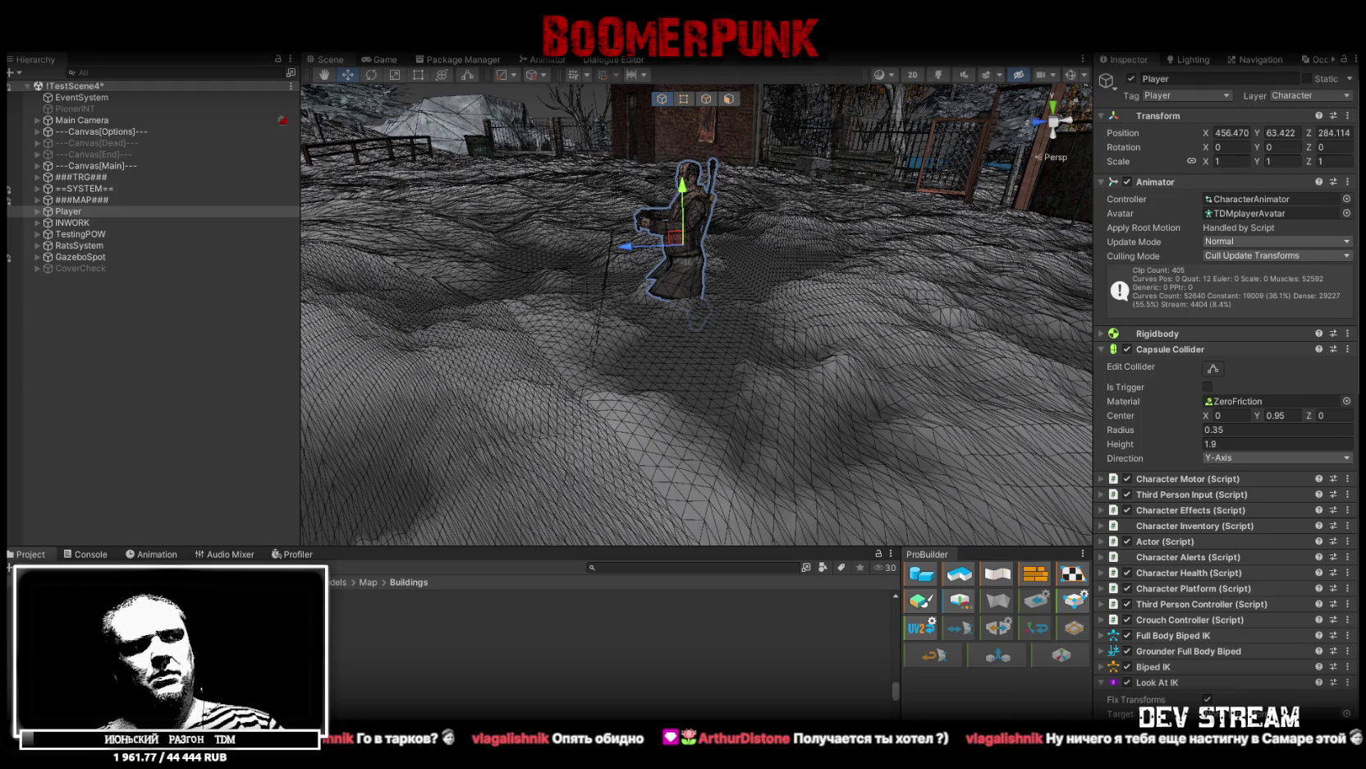
Switch from the Unity Editor over to the Steam library
key(alt+Tab)
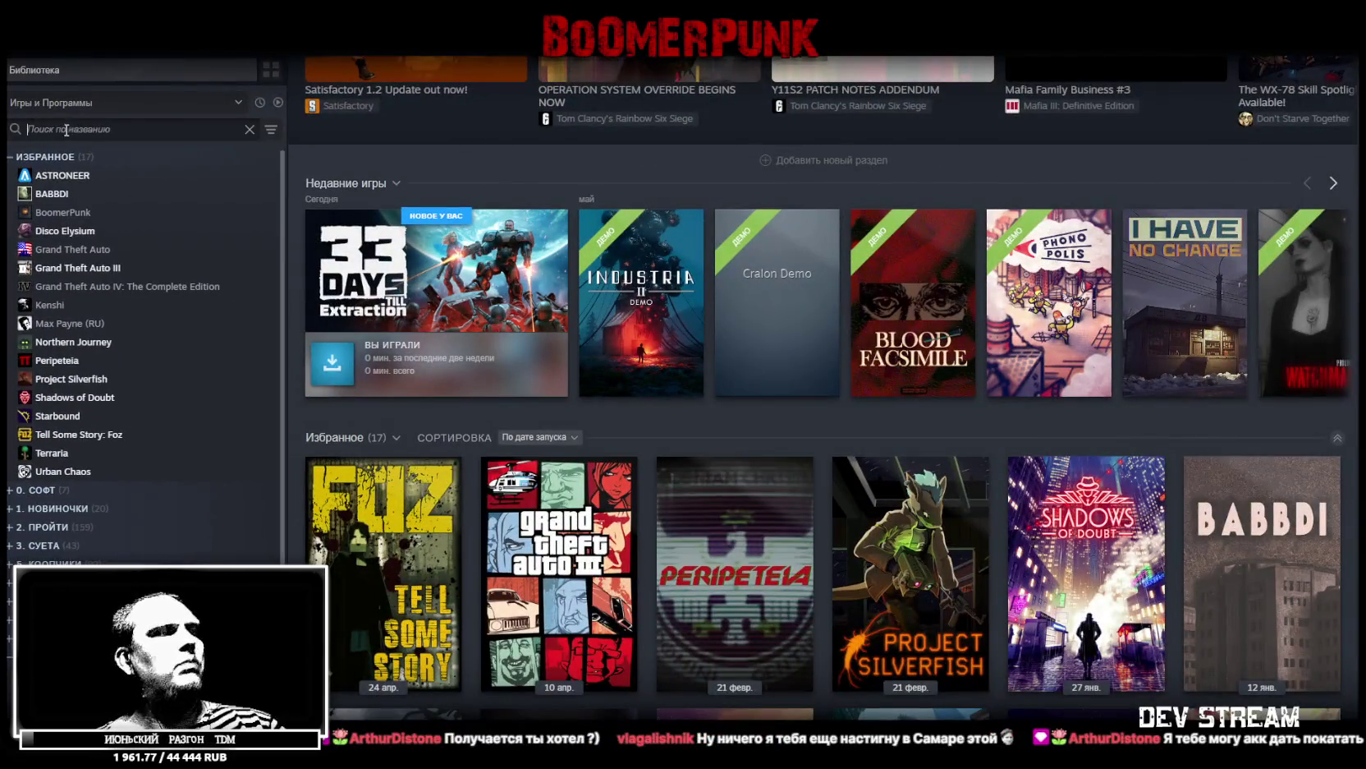
Search the library for 'dota' and open the Dota 2 page from the hidden games
click(60, 130)
text(dota)
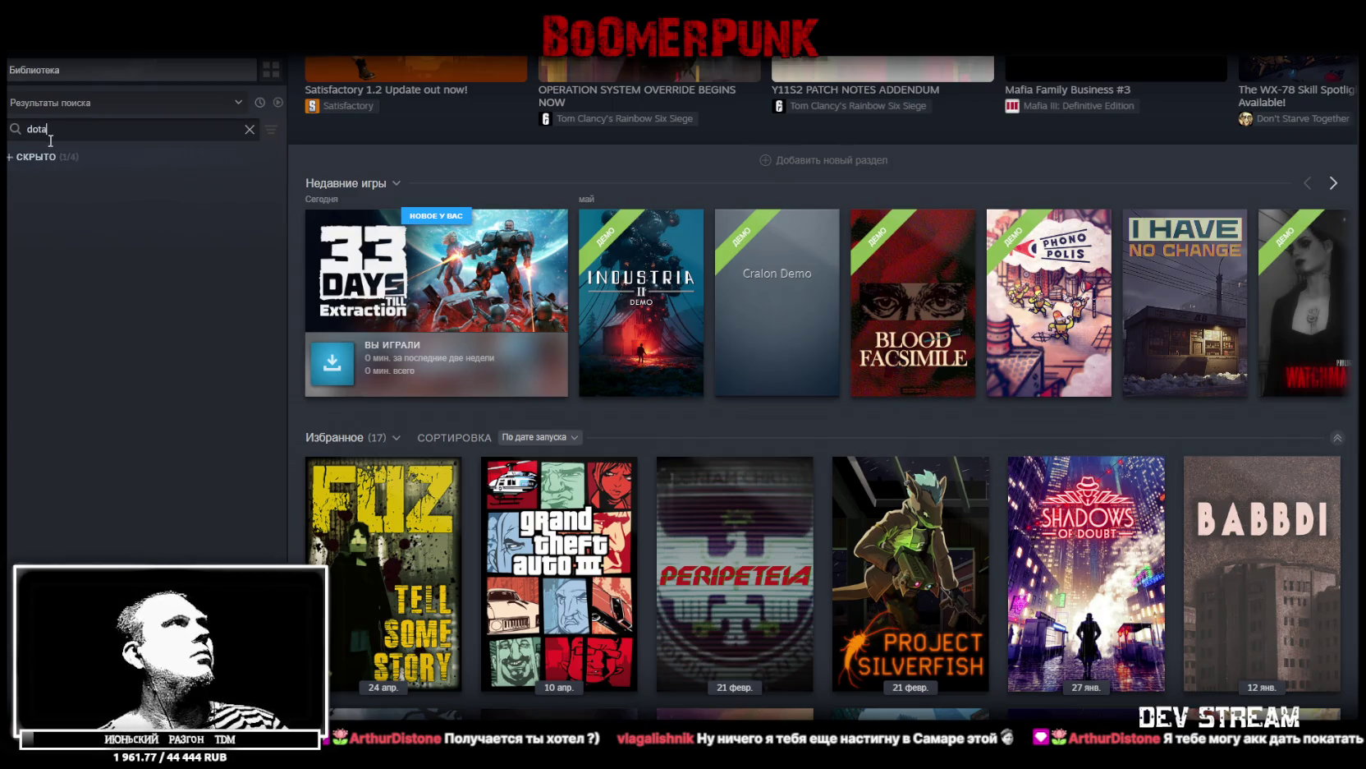
click(39, 155)
click(51, 175)
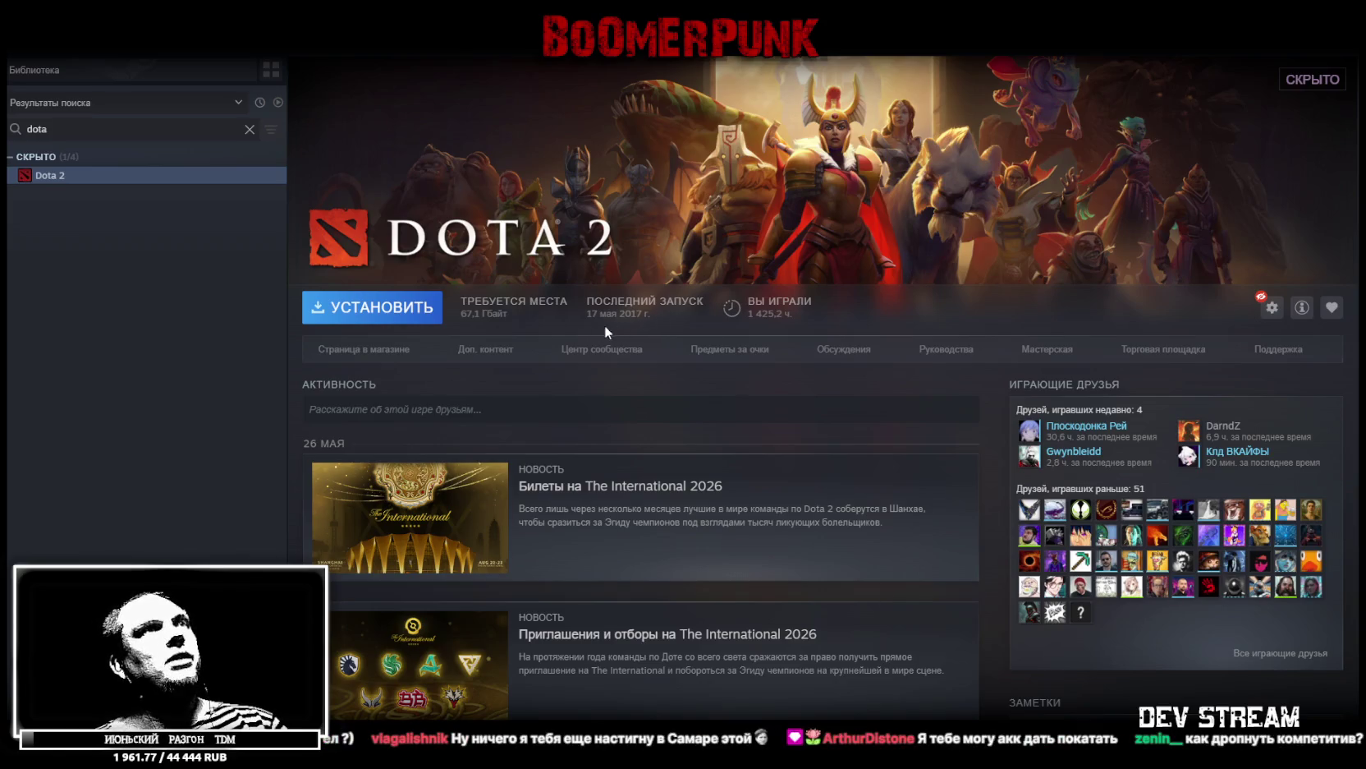
Replace the search with 'siege' and open the Tom Clancy's Rainbow Six Siege page
drag(95, 128, 8, 131)
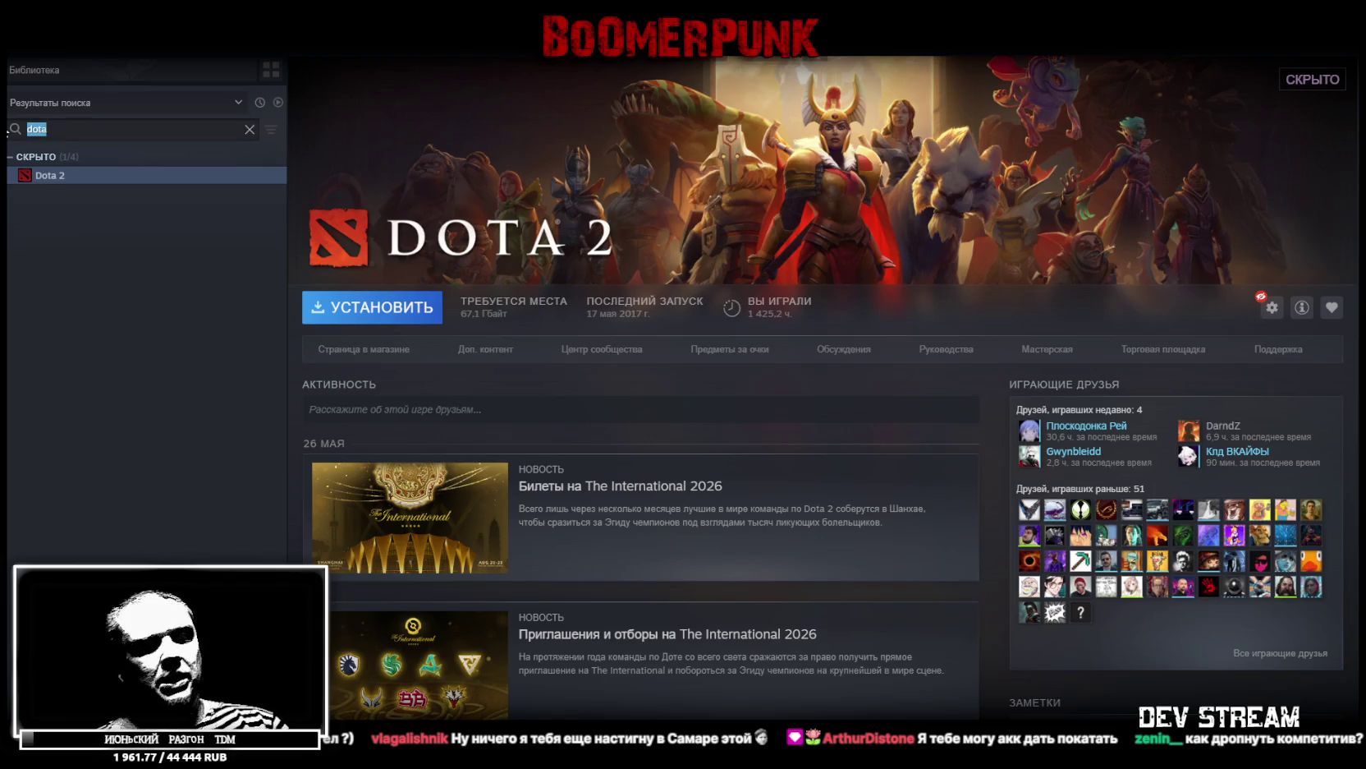
text(siege)
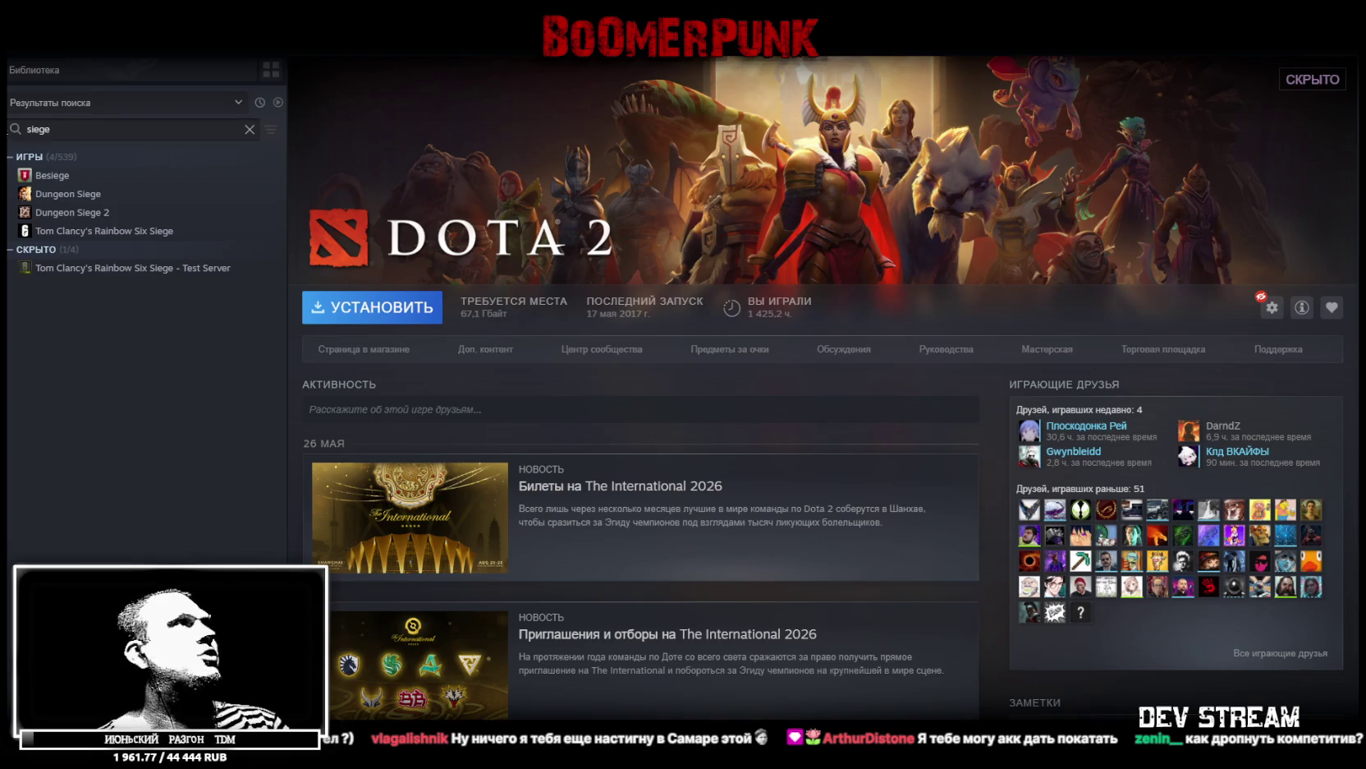
click(67, 234)
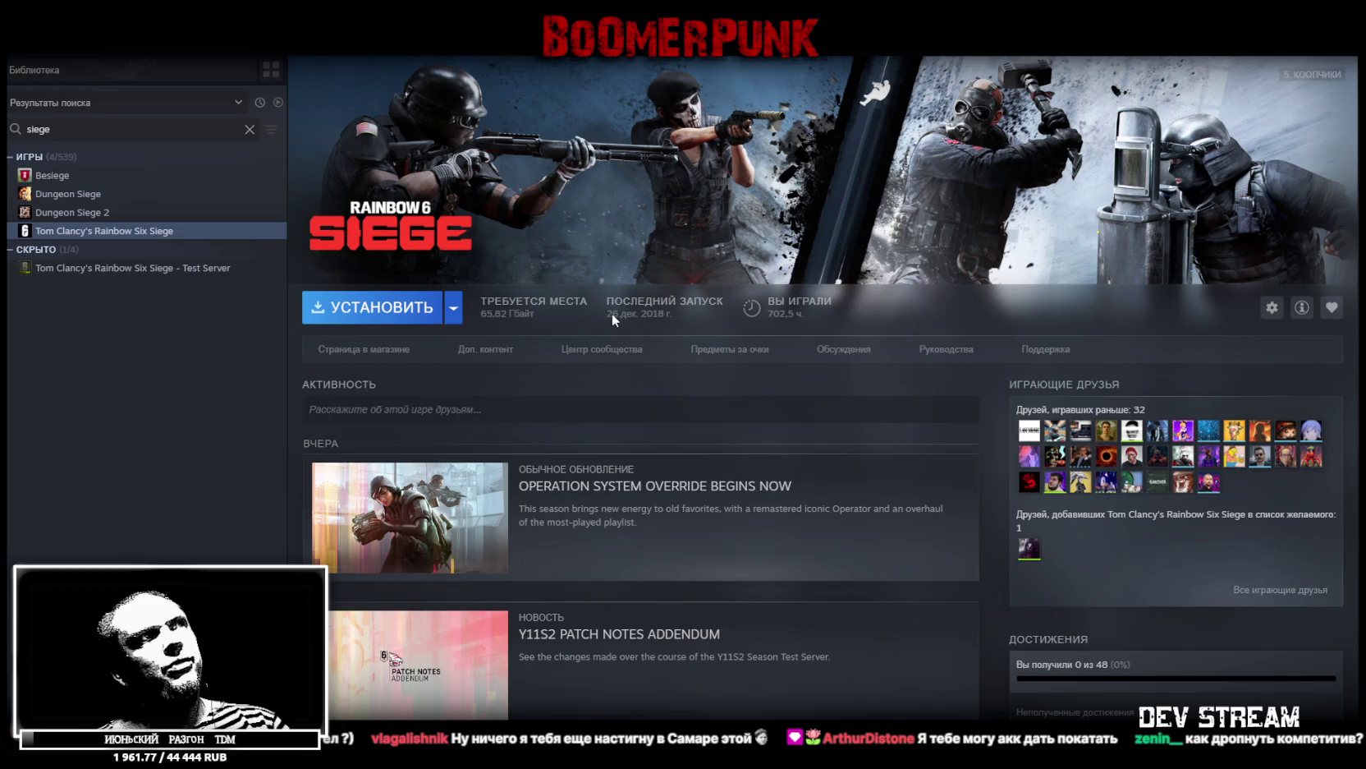
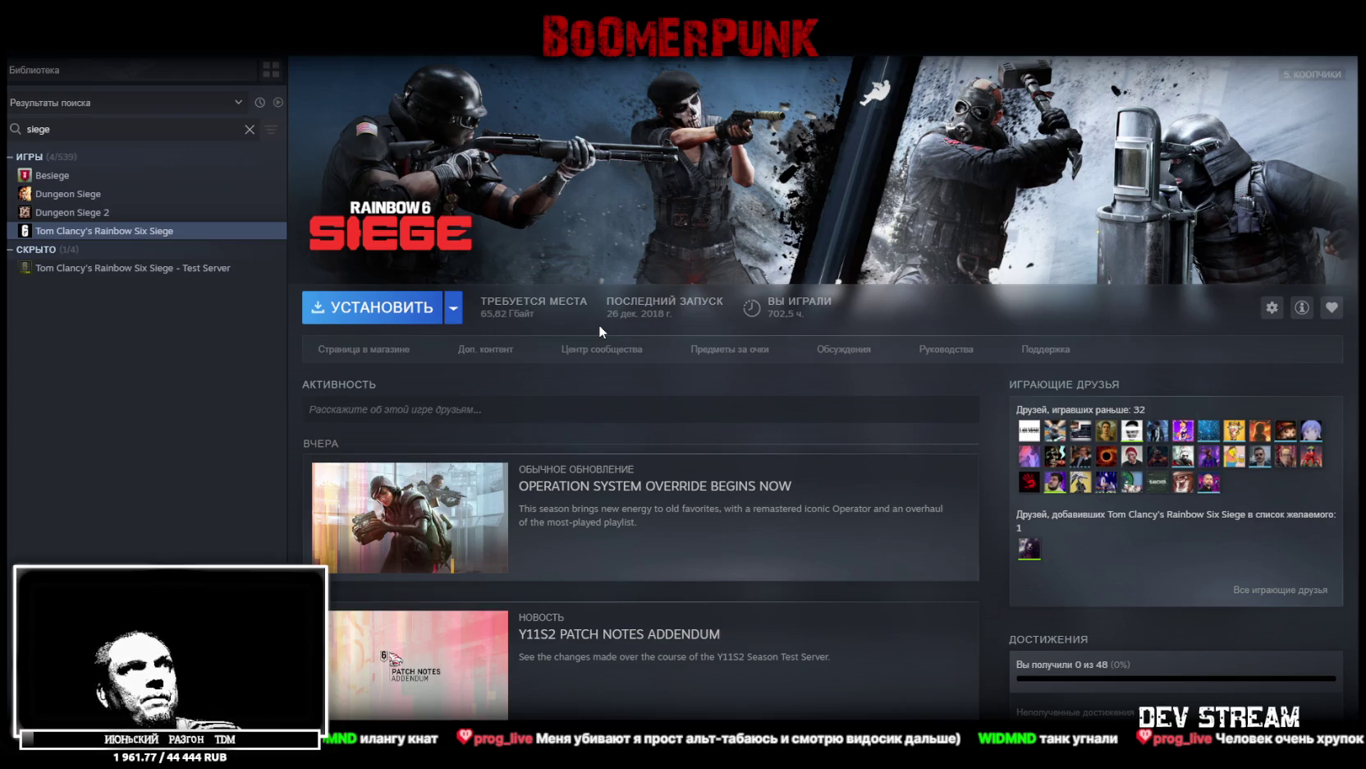
Return from the Rainbow Six Siege page to the Steam library home
click(173, 58)
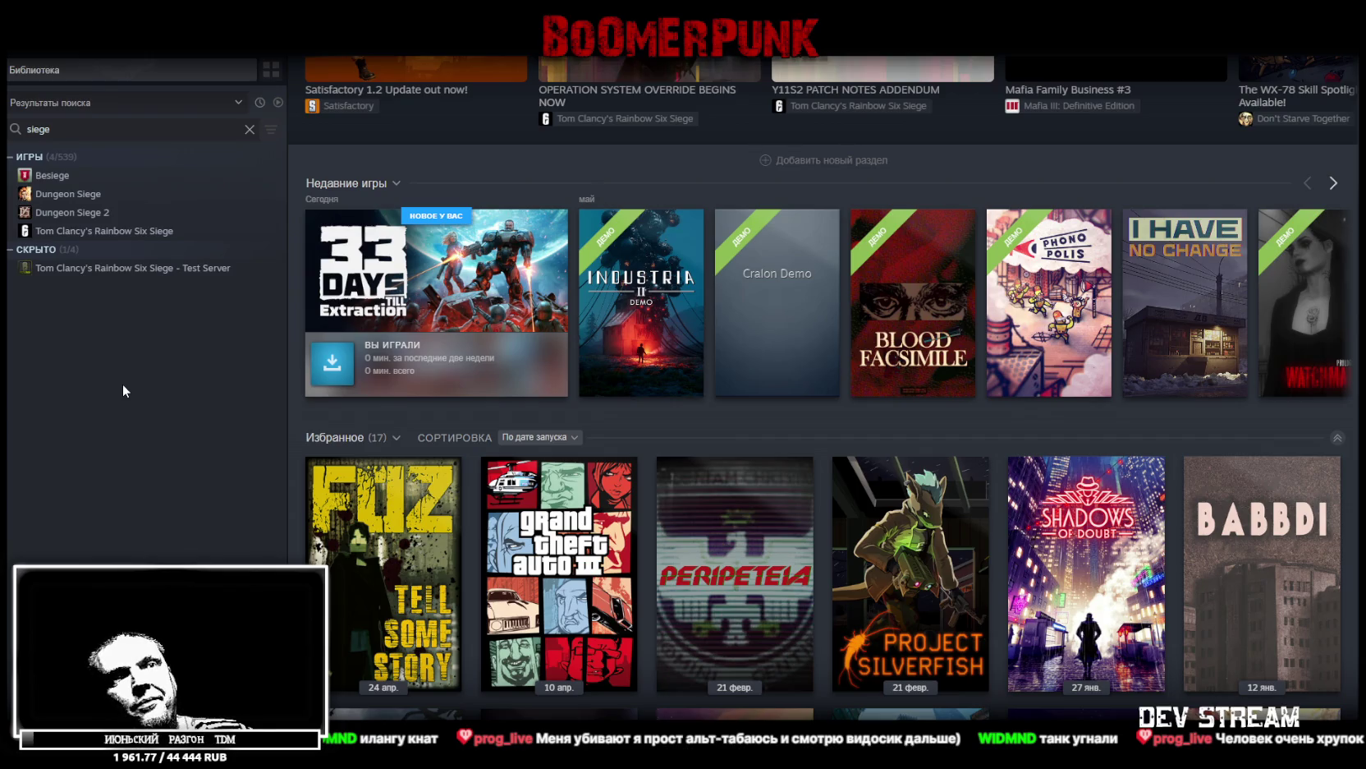
Clear the 'siege' library search filter and switch back to the Unity editor
click(249, 129)
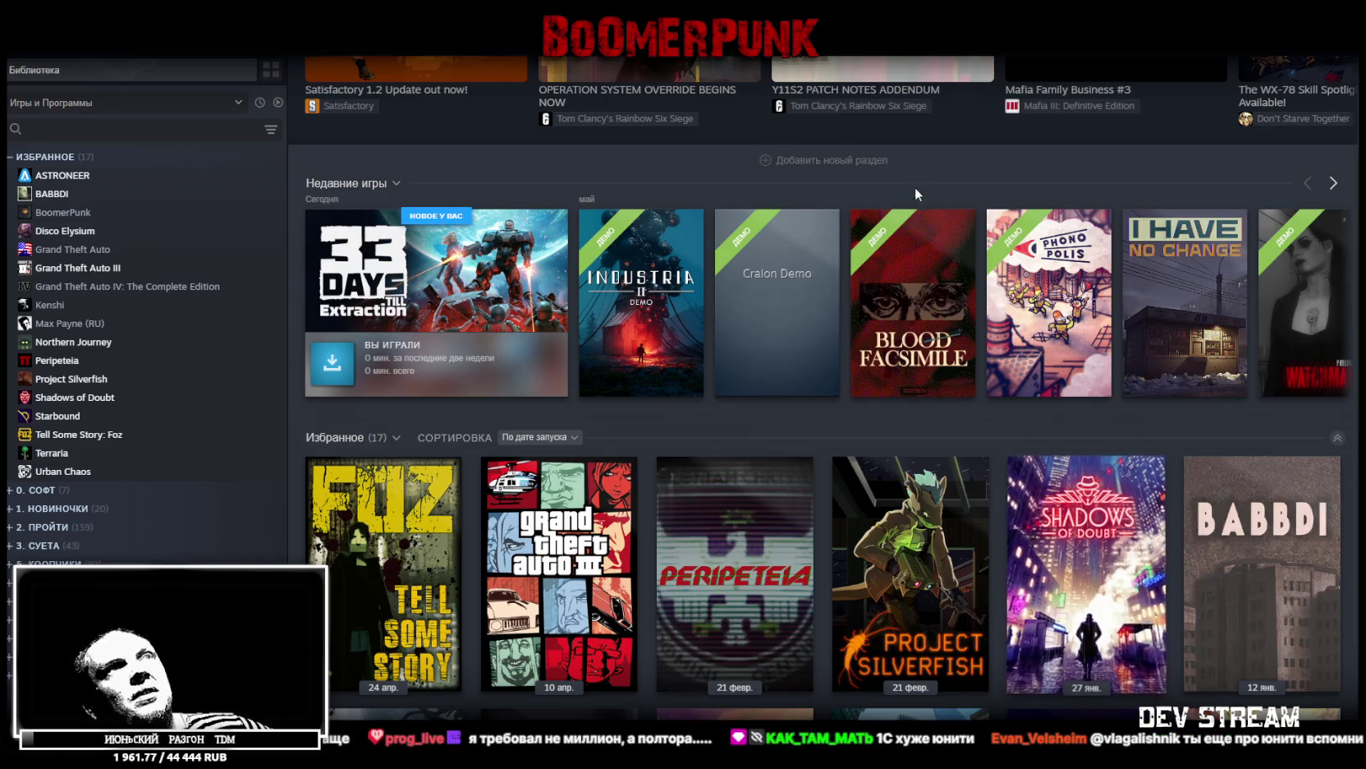
key(alt+Tab)
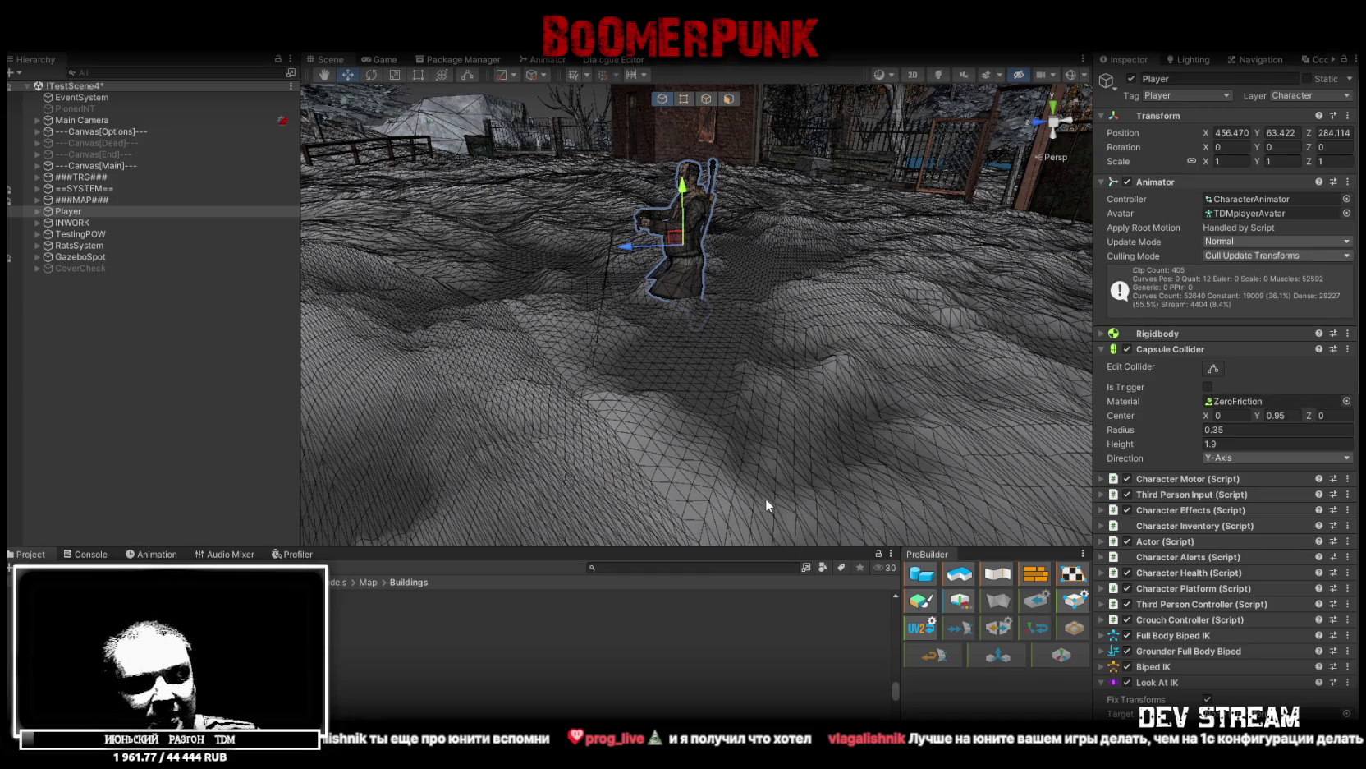
Orbit the Scene view around the Player to survey the snowy terrain, poles and buildings
mouse_move(741, 272)
mouse_down()
mouse_move(845, 266)
mouse_move(713, 321)
mouse_move(709, 371)
mouse_move(1013, 343)
mouse_up()
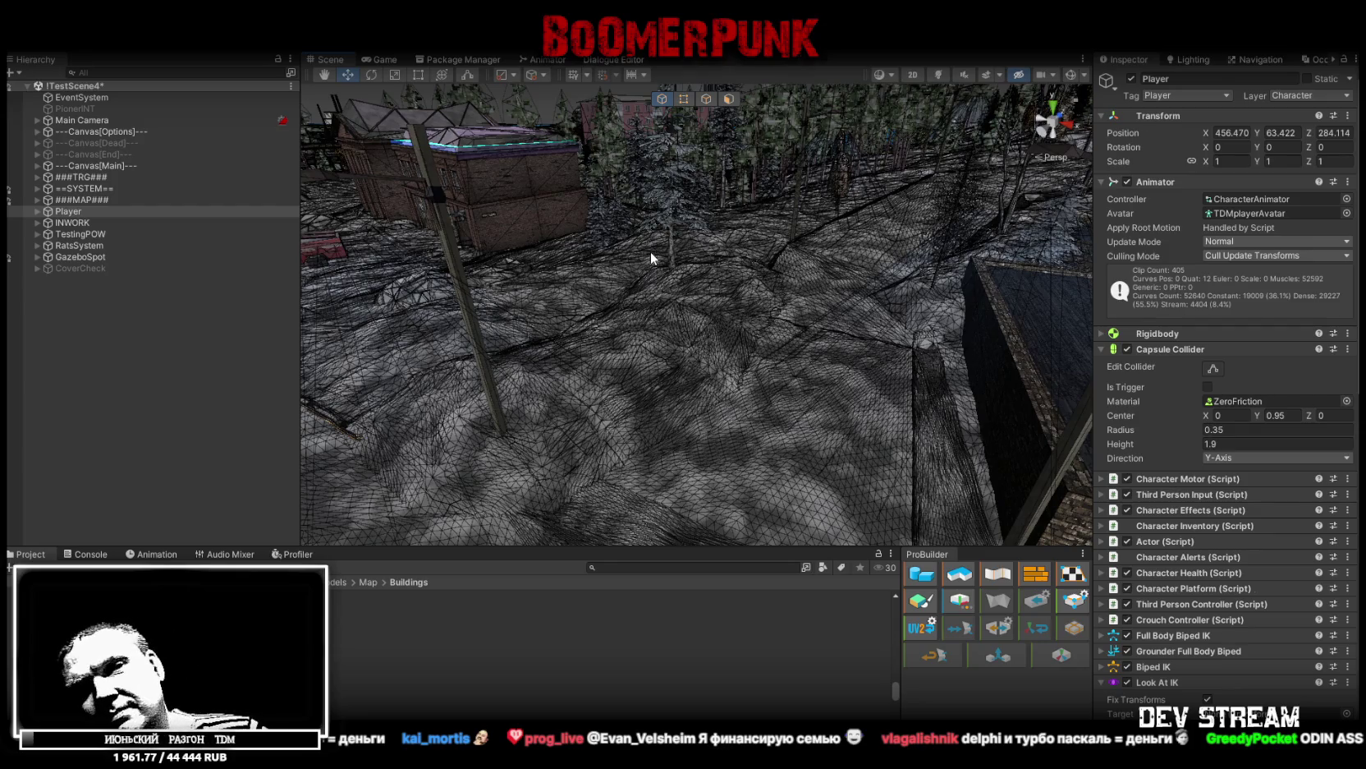
Fly the Scene camera down the street toward the apartment blocks and mural building
right_click(645, 255)
mouse_move(774, 214)
mouse_down()
mouse_move(631, 127)
mouse_move(529, 117)
mouse_move(518, 99)
mouse_move(278, 105)
mouse_up()
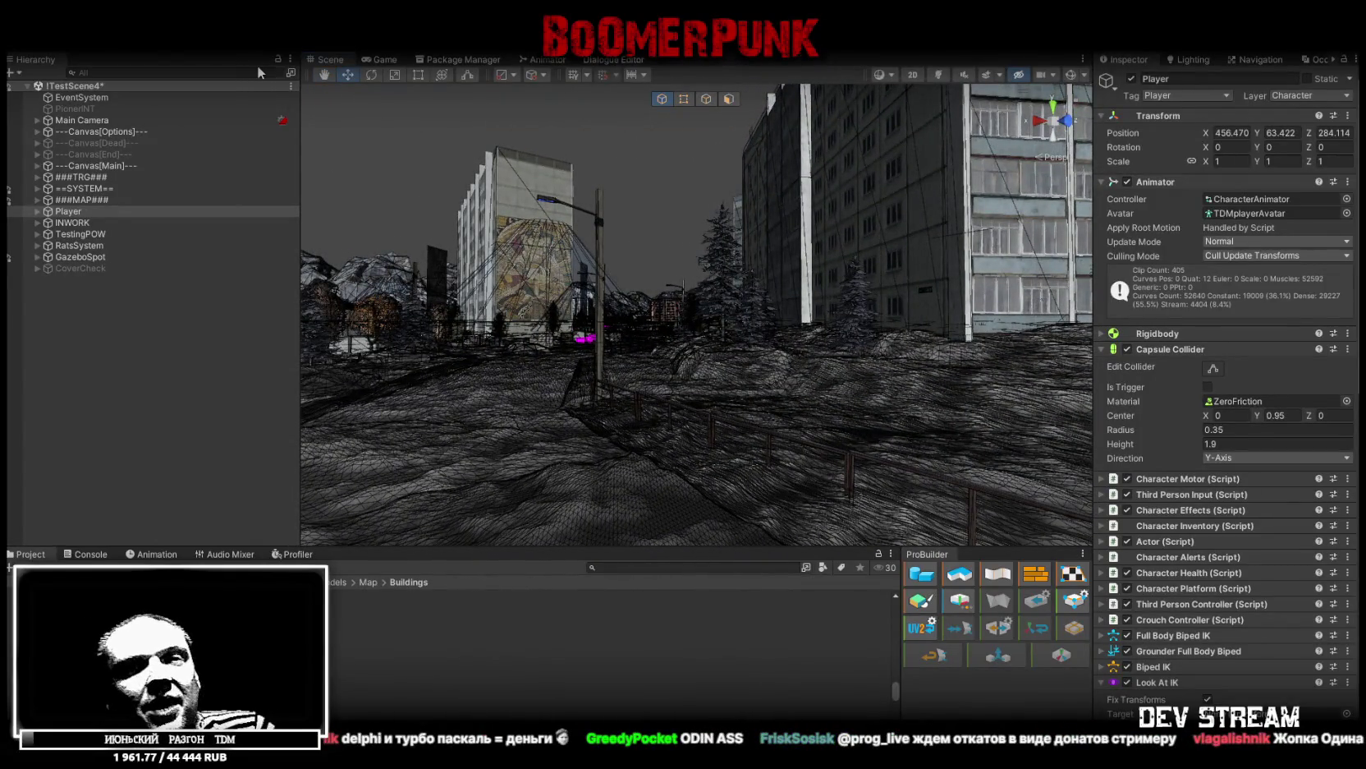
drag(703, 236, 622, 298)
key(w)
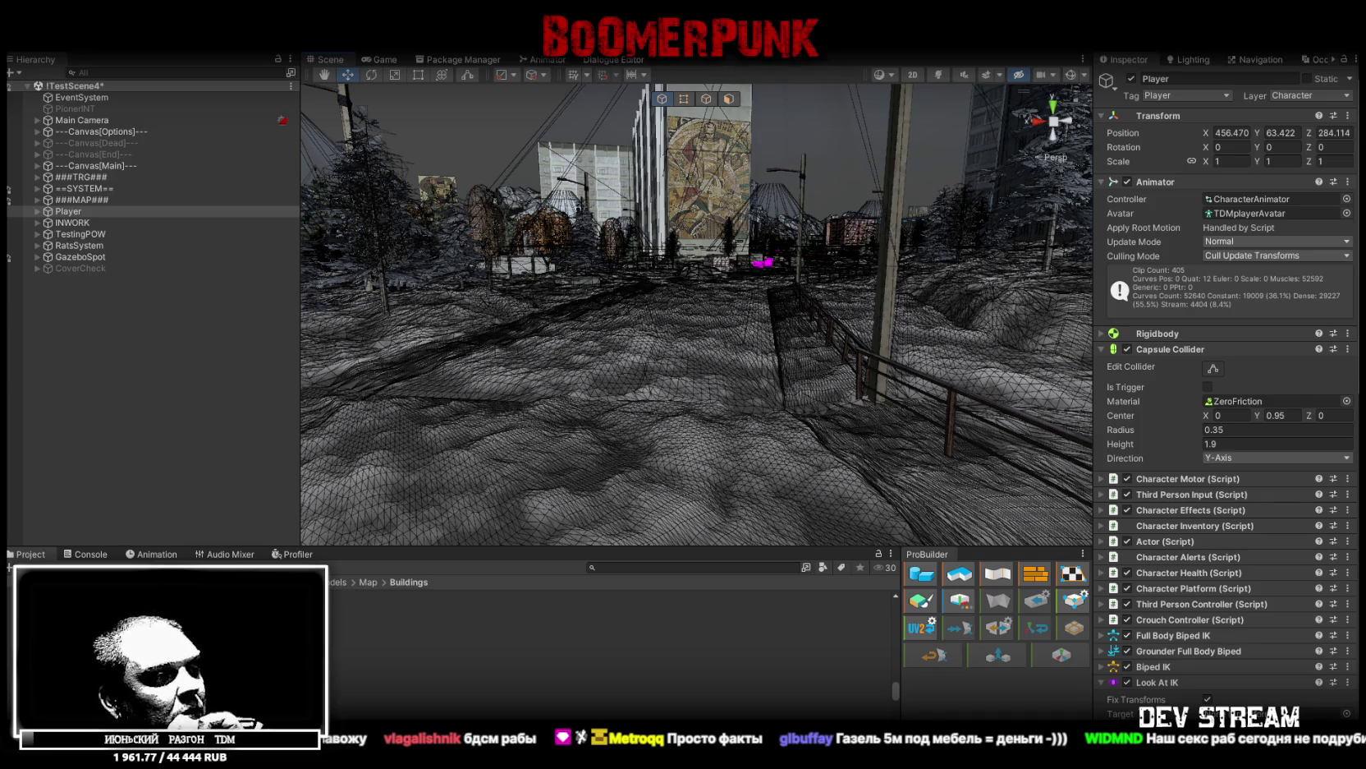
key(super+d)
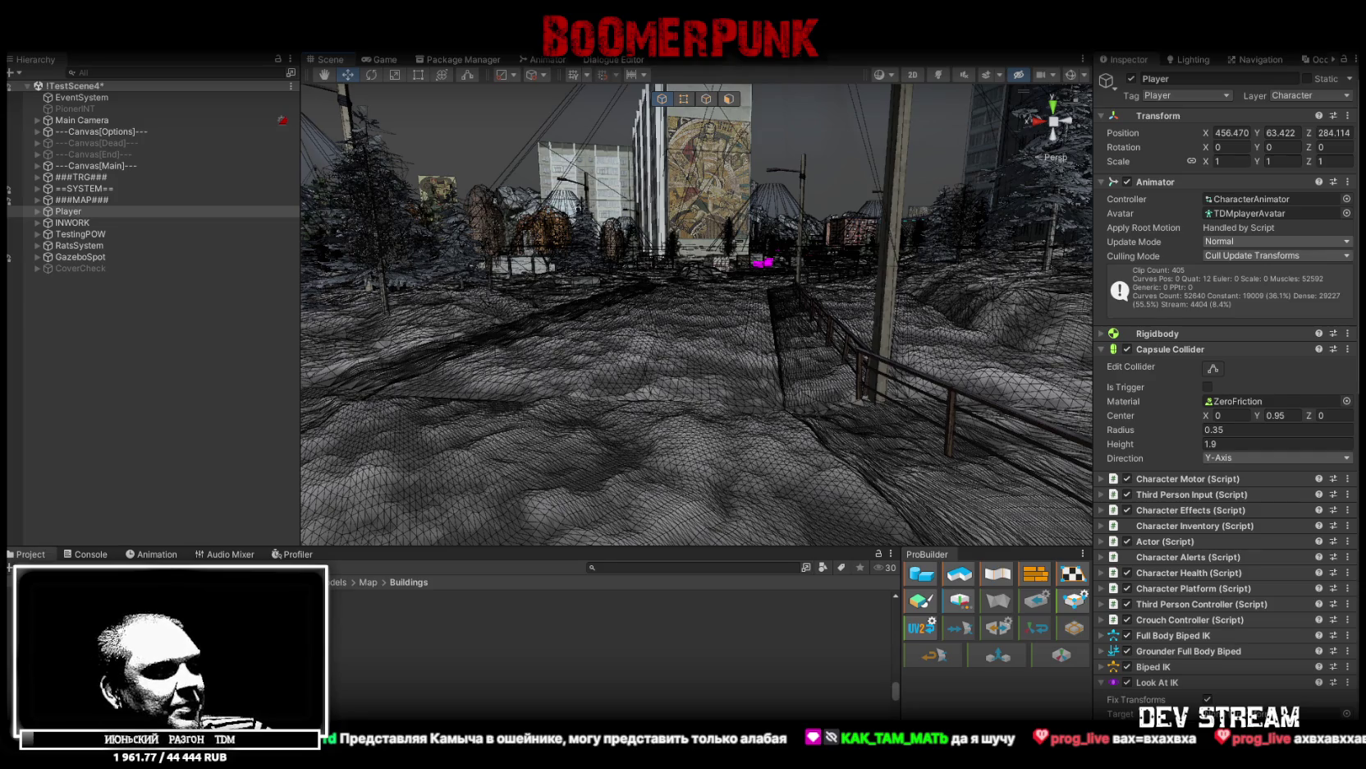
drag(764, 309, 747, 353)
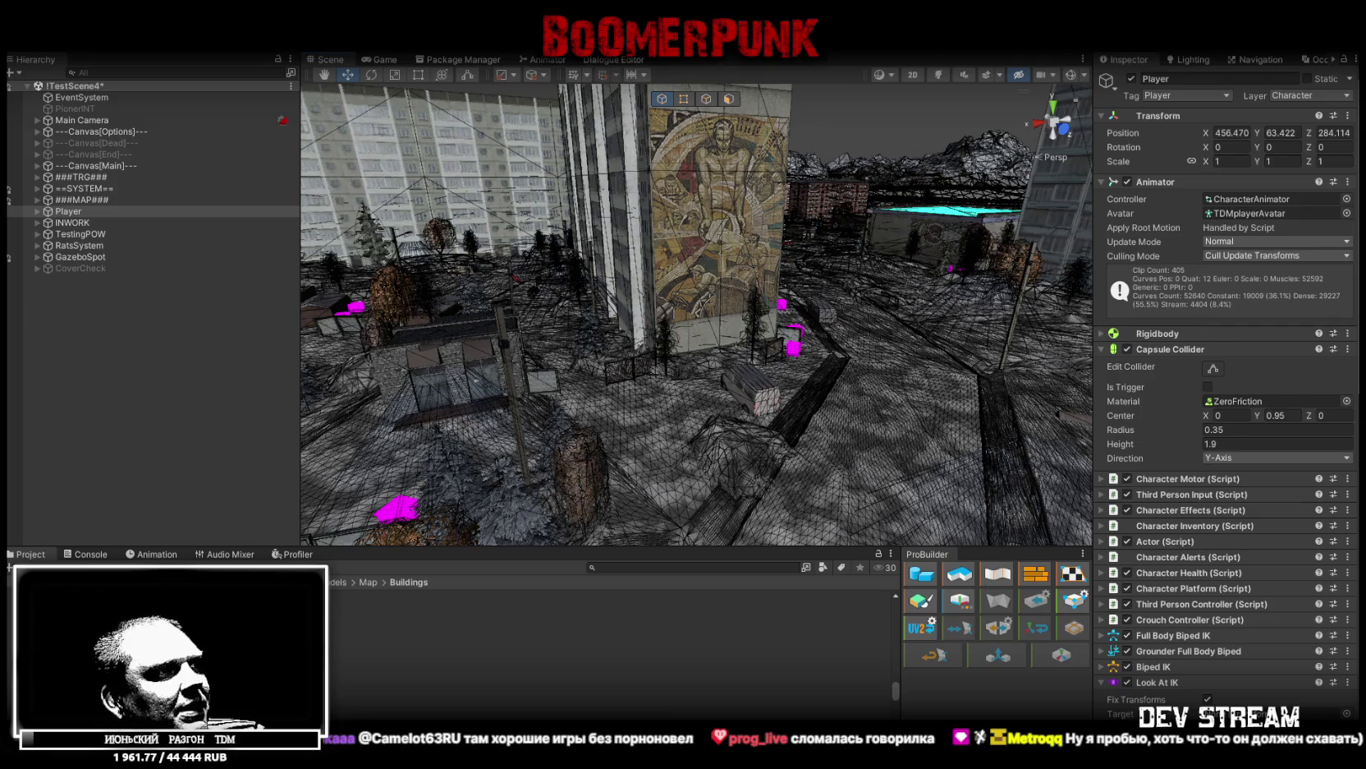
Switch from Unity to the Painted In Blood Steam store page
key(alt+Tab)
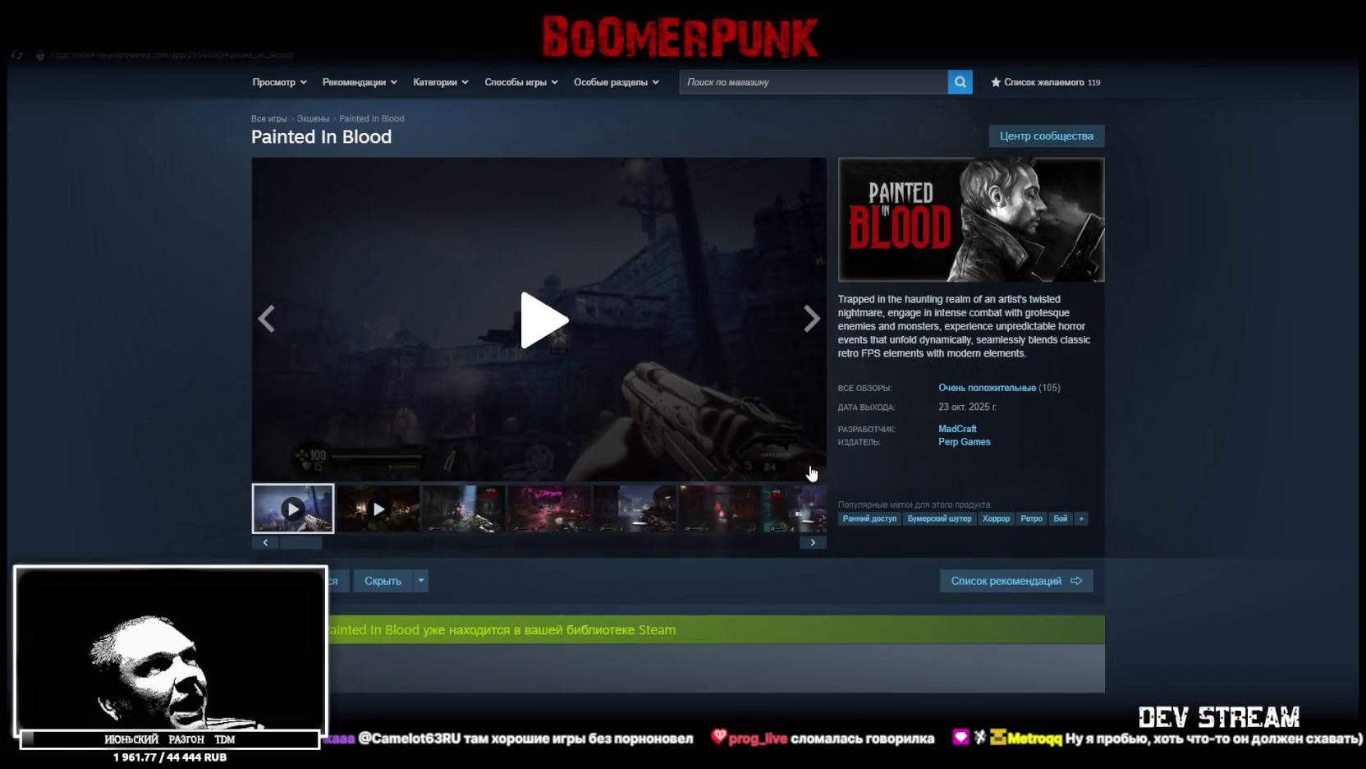
Play the Painted In Blood trailer fullscreen, exit it, and return to the Unity editor
click(524, 355)
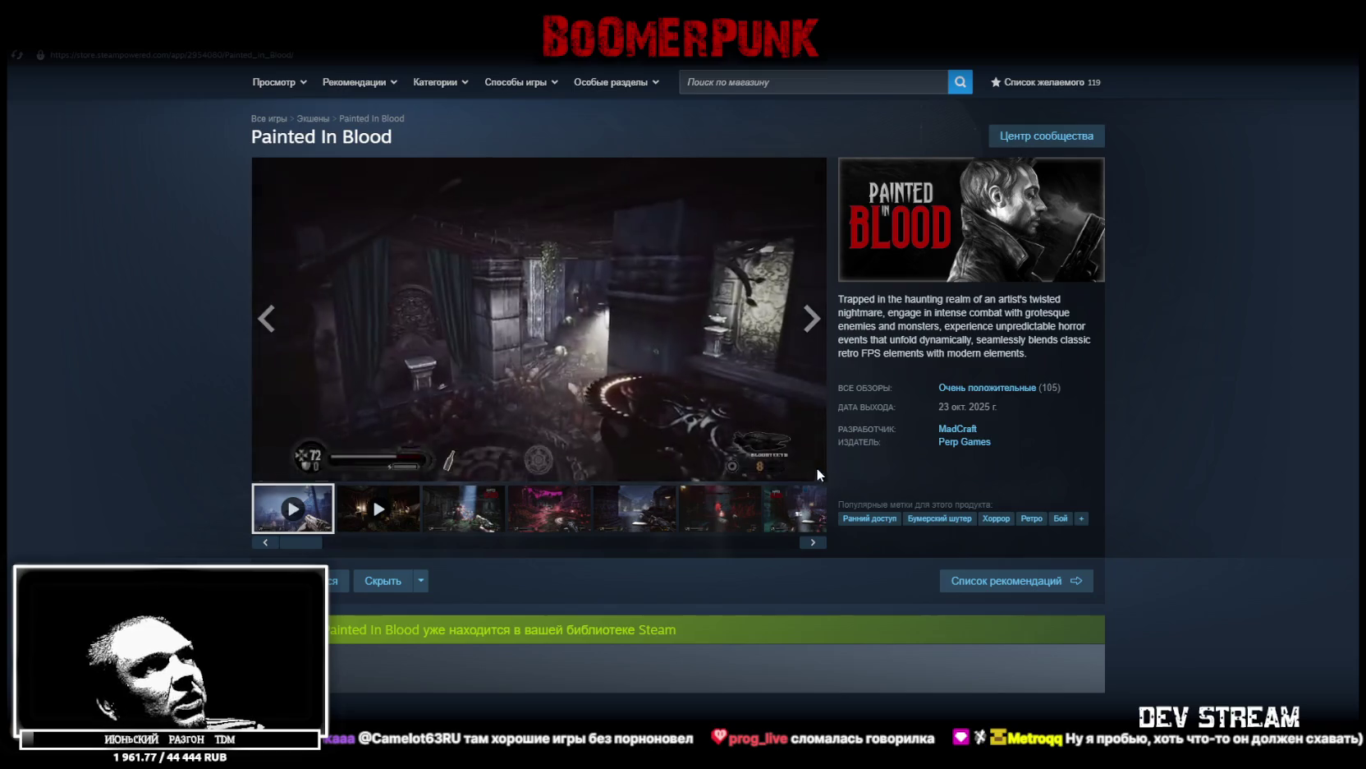
click(811, 467)
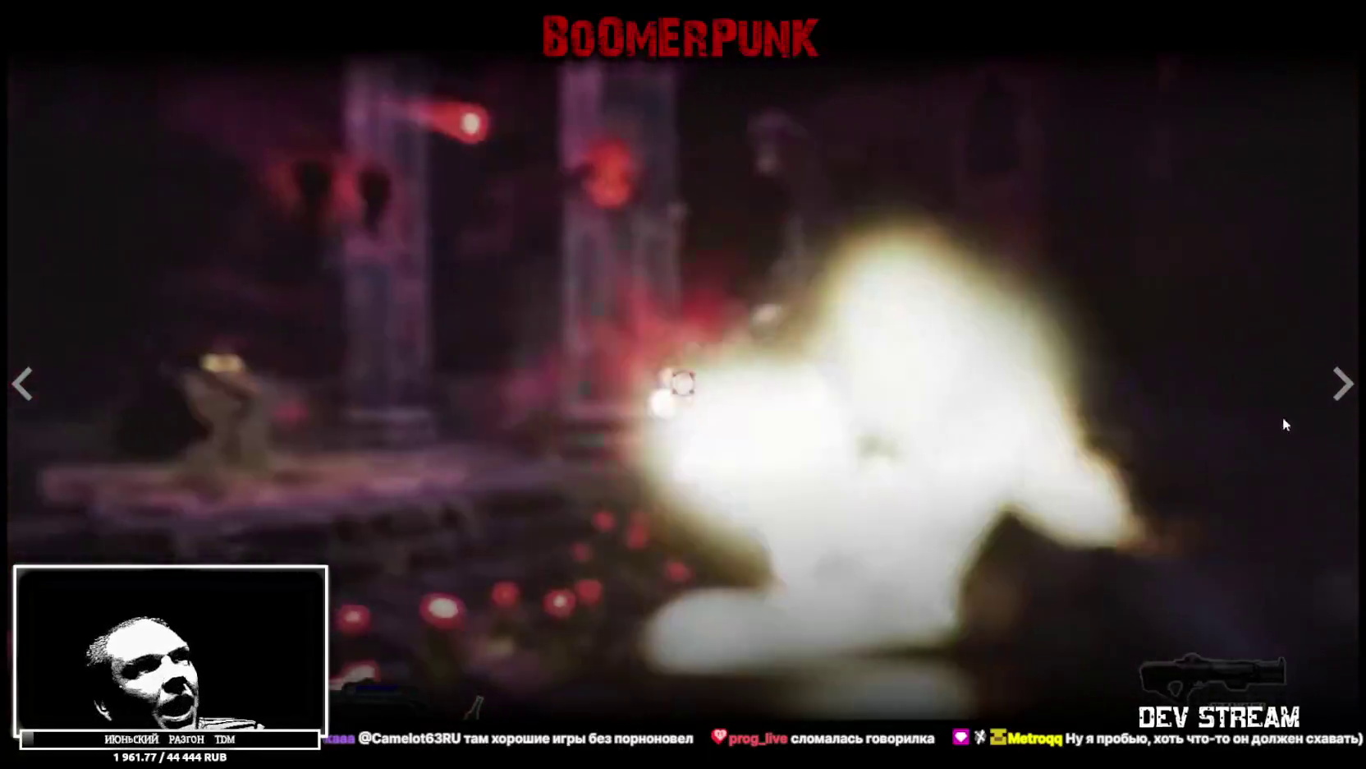
key(Escape)
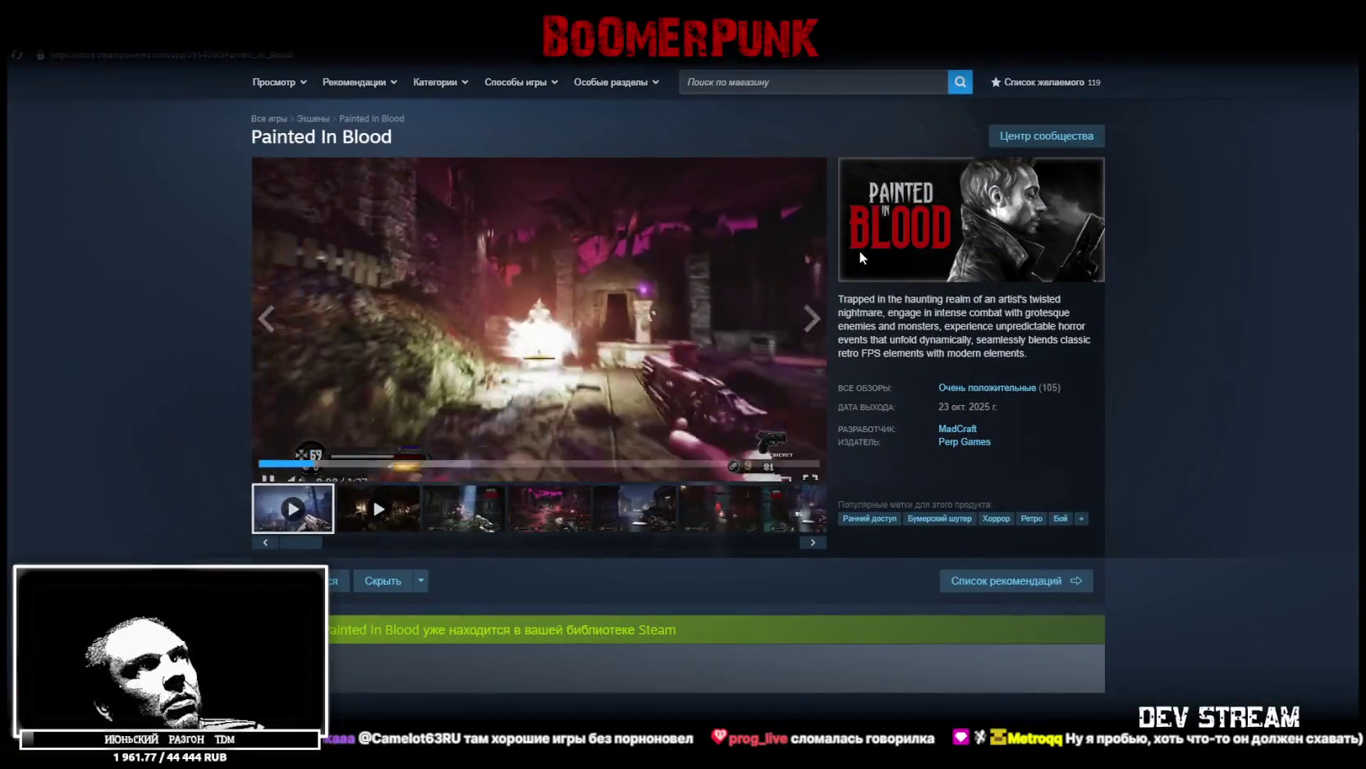
key(alt+Tab)
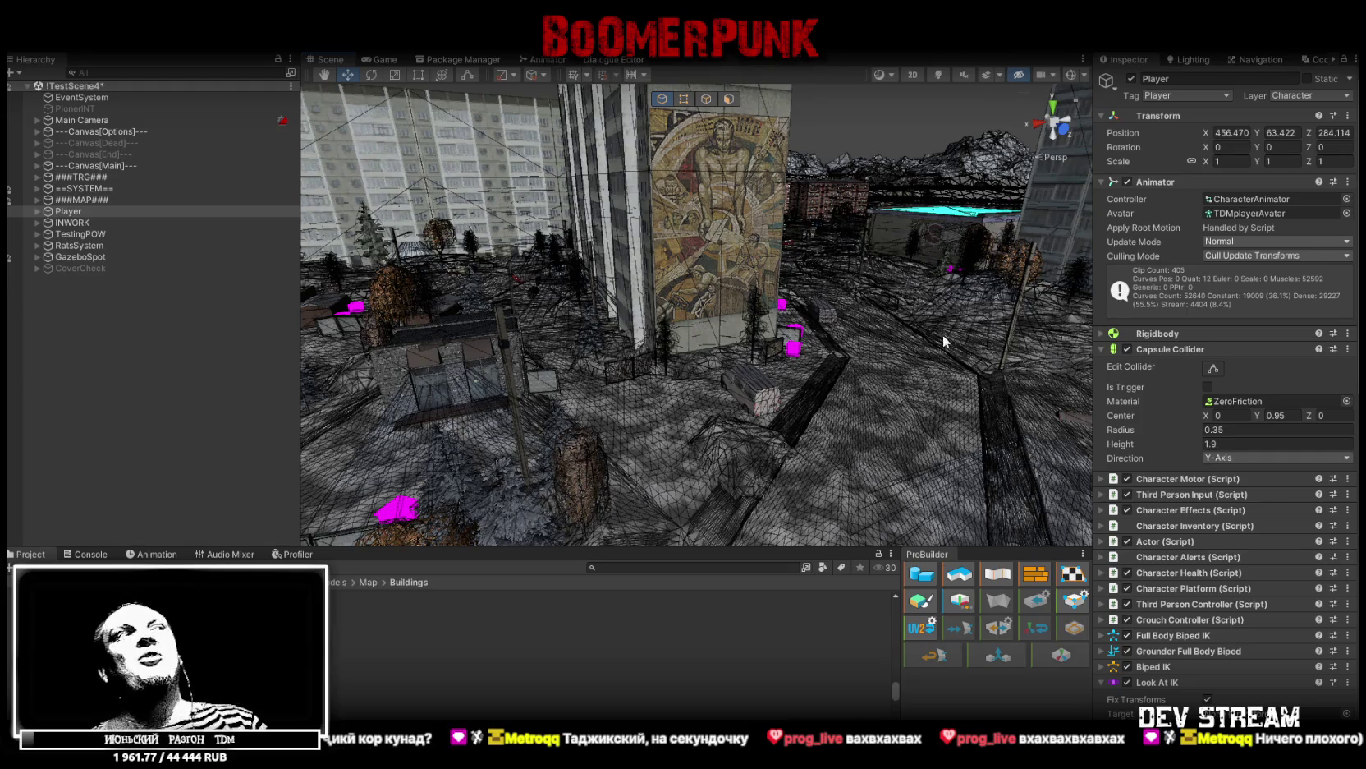
Orbit the scene, frame the Player from the Hierarchy, then orbit out over the city map
mouse_move(914, 359)
mouse_down()
mouse_move(656, 277)
mouse_move(797, 338)
mouse_move(939, 335)
mouse_up()
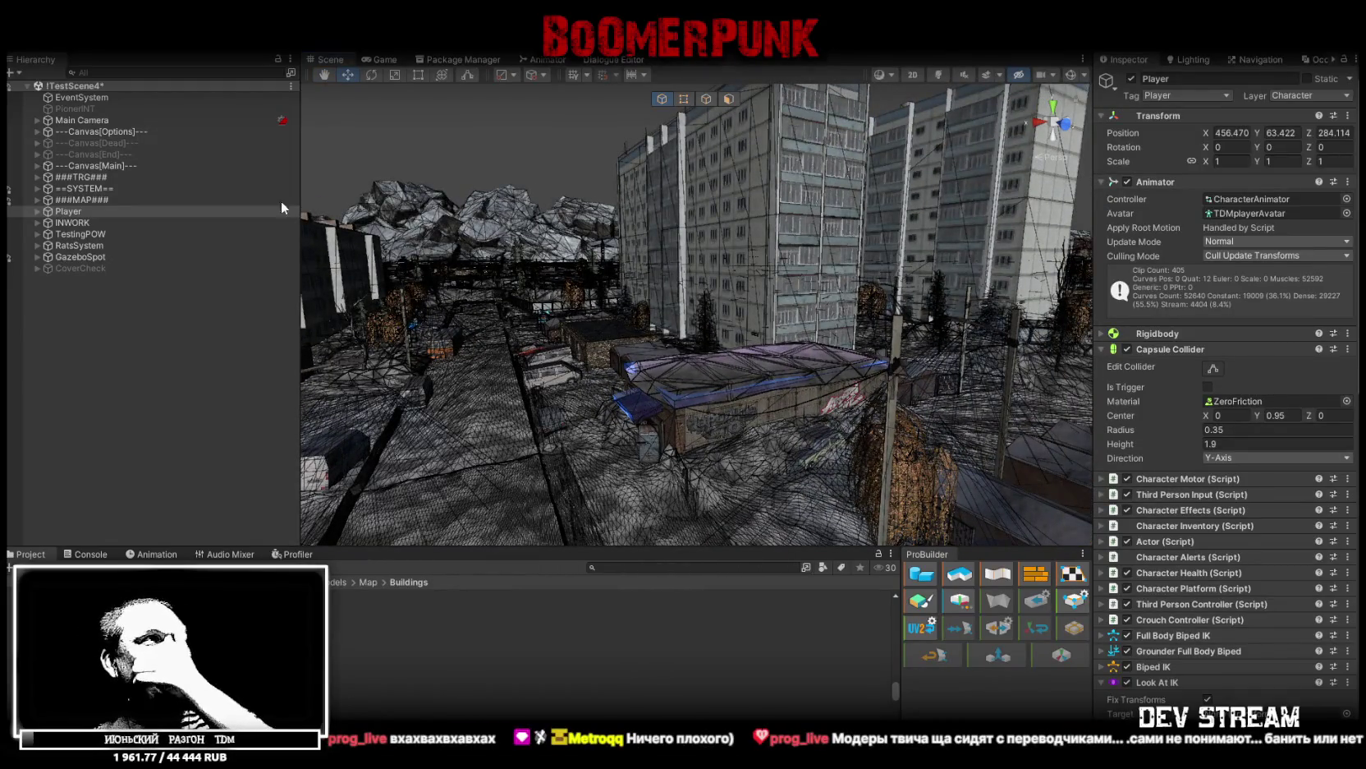
double_click(80, 215)
mouse_move(575, 304)
mouse_down()
mouse_move(587, 297)
mouse_move(391, 328)
mouse_move(606, 256)
mouse_move(241, 265)
mouse_move(267, 314)
mouse_move(909, 304)
mouse_move(854, 273)
mouse_move(1332, 305)
mouse_move(915, 315)
mouse_move(924, 341)
mouse_move(869, 340)
mouse_move(875, 365)
mouse_move(890, 329)
mouse_move(906, 339)
mouse_move(887, 331)
mouse_up()
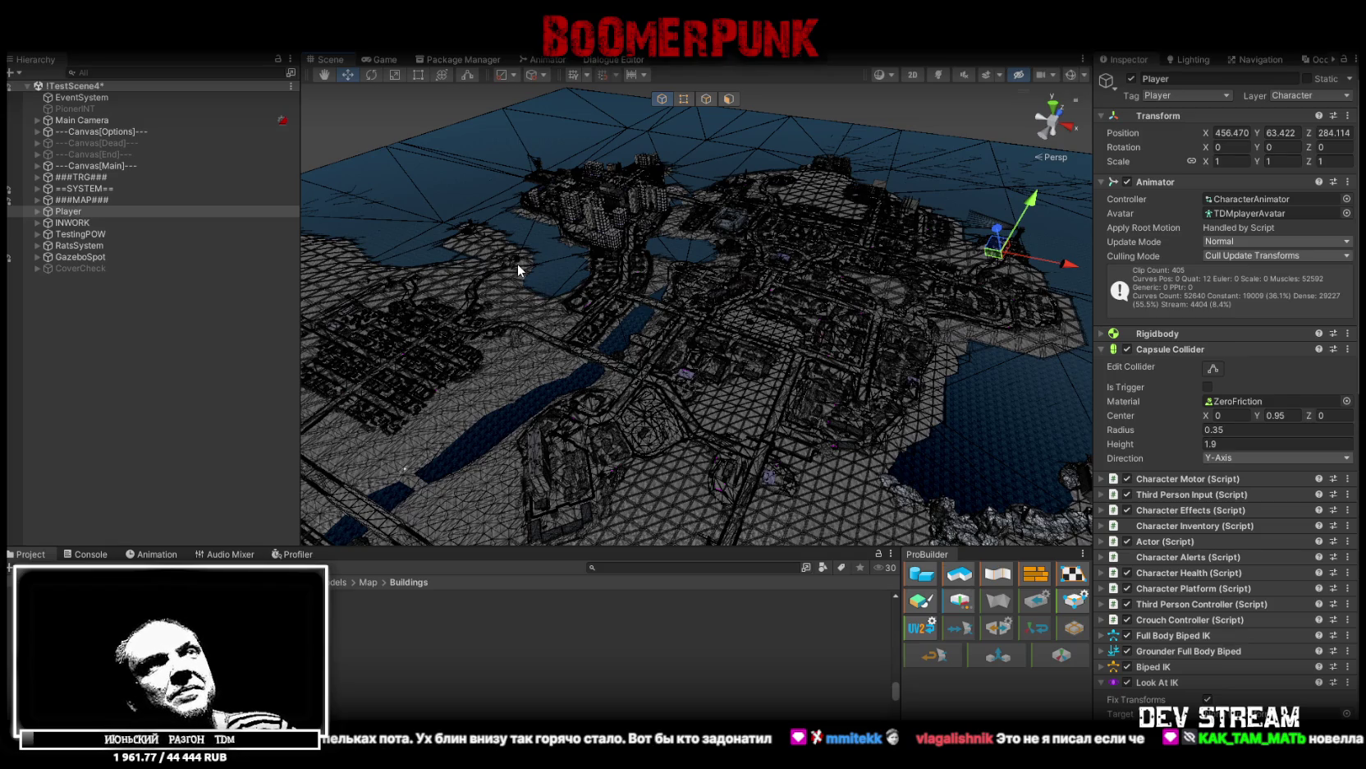
Rotate the Scene view around the whole city map
drag(739, 294, 822, 292)
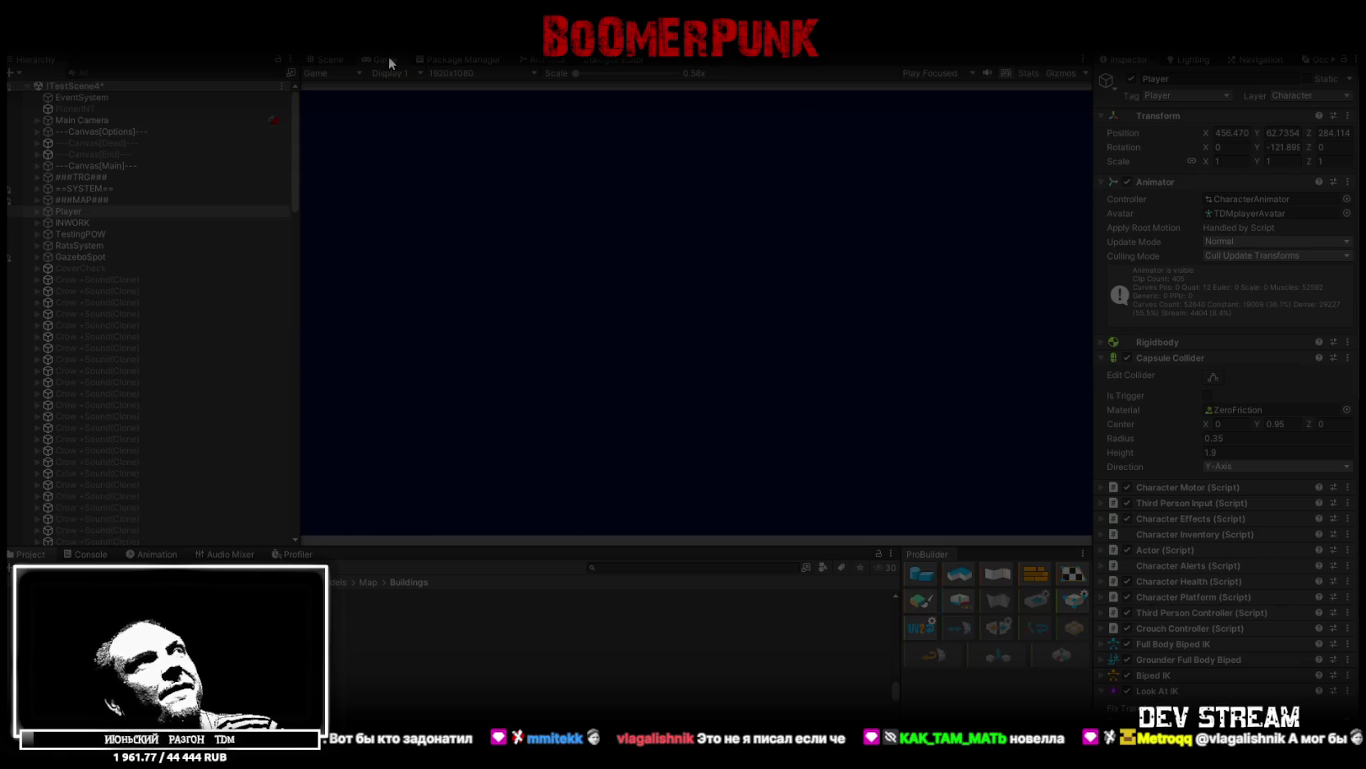
Maximize the Game view and open the in-game inventory bag
double_click(389, 57)
key(Tab)
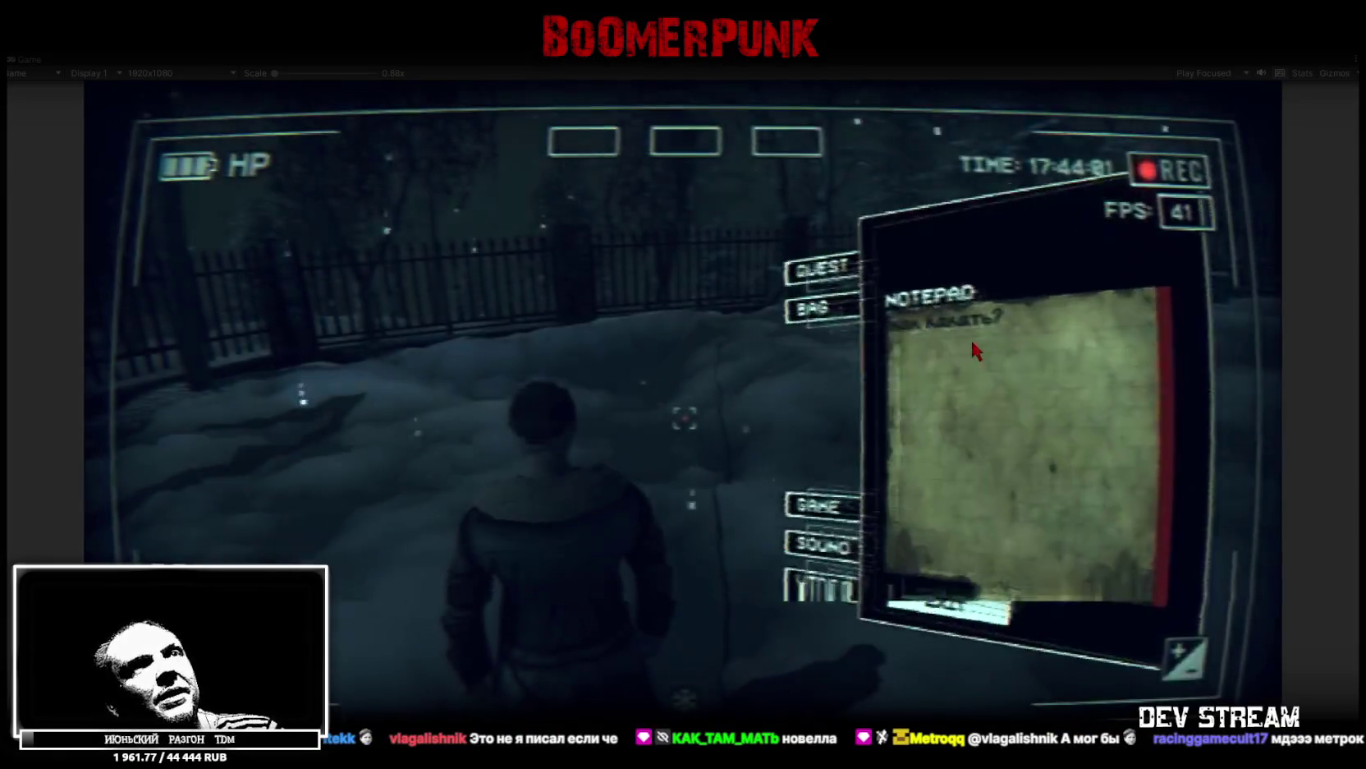
click(788, 253)
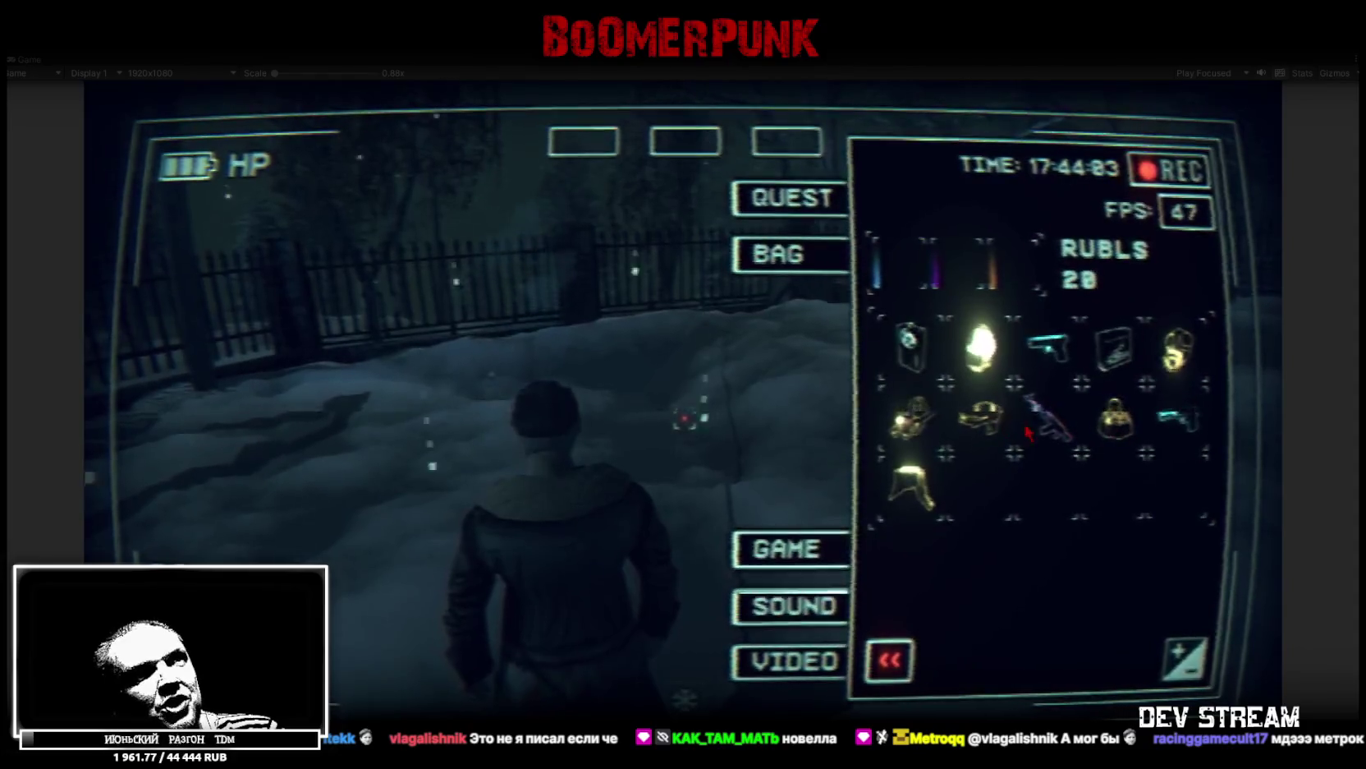
Move items into two top quick slots, equip the assault rifle, and close the inventory
drag(936, 425, 1010, 275)
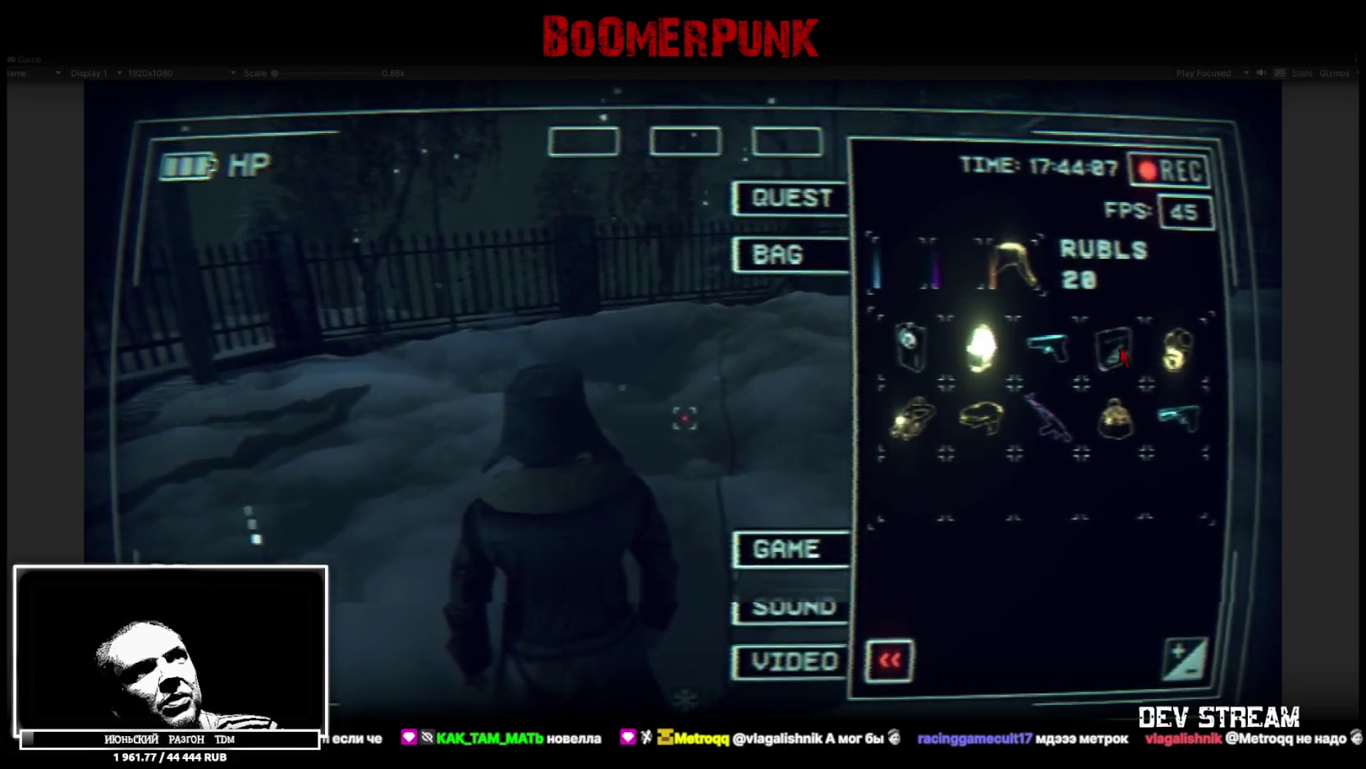
drag(897, 278, 782, 147)
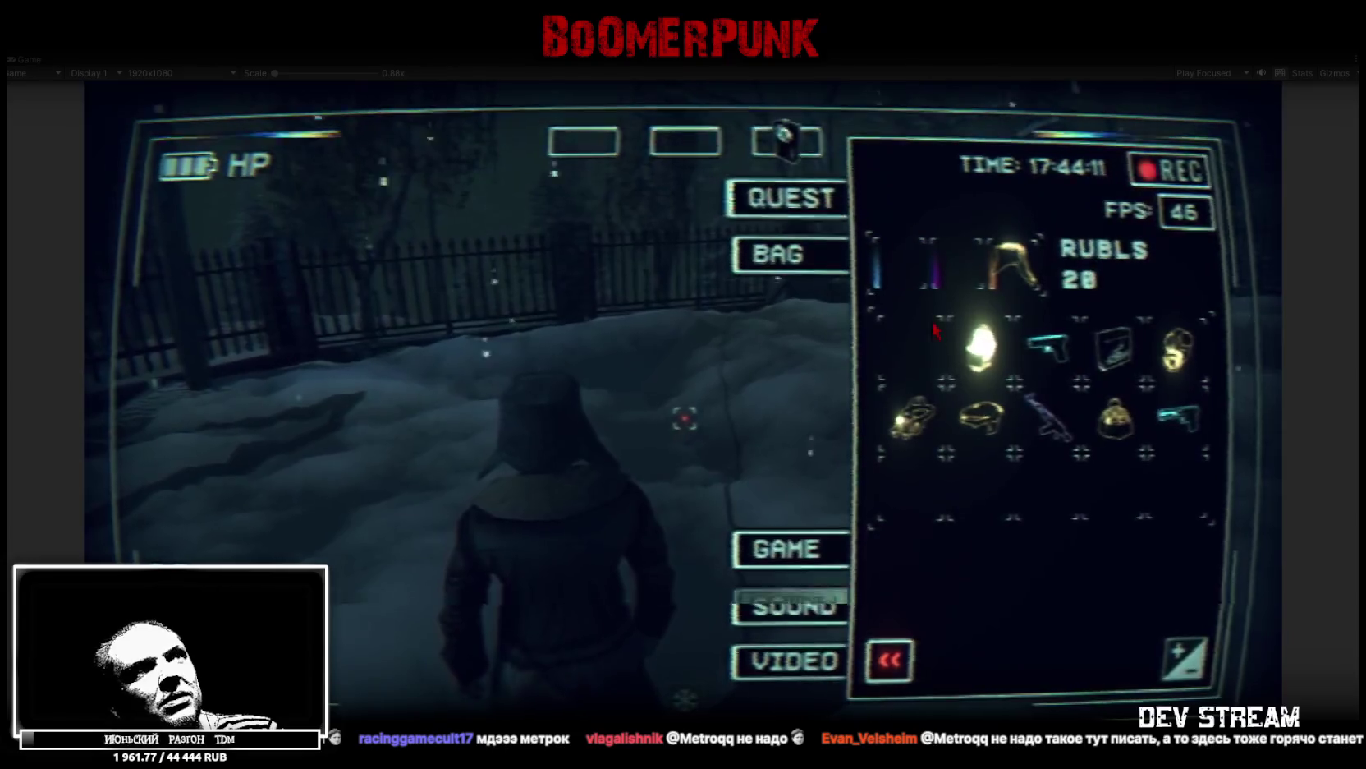
mouse_move(1113, 345)
mouse_down()
mouse_move(509, 139)
mouse_move(583, 141)
mouse_up()
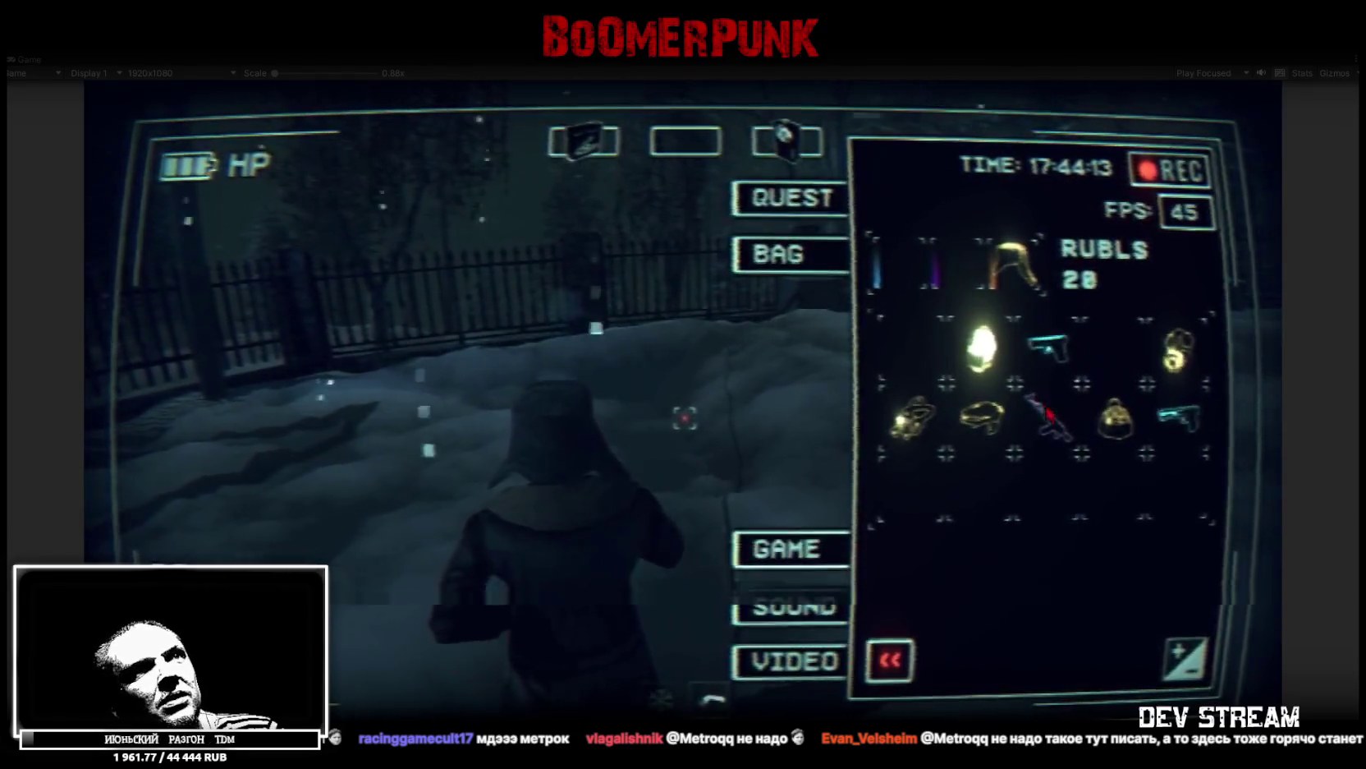
drag(1047, 415, 952, 263)
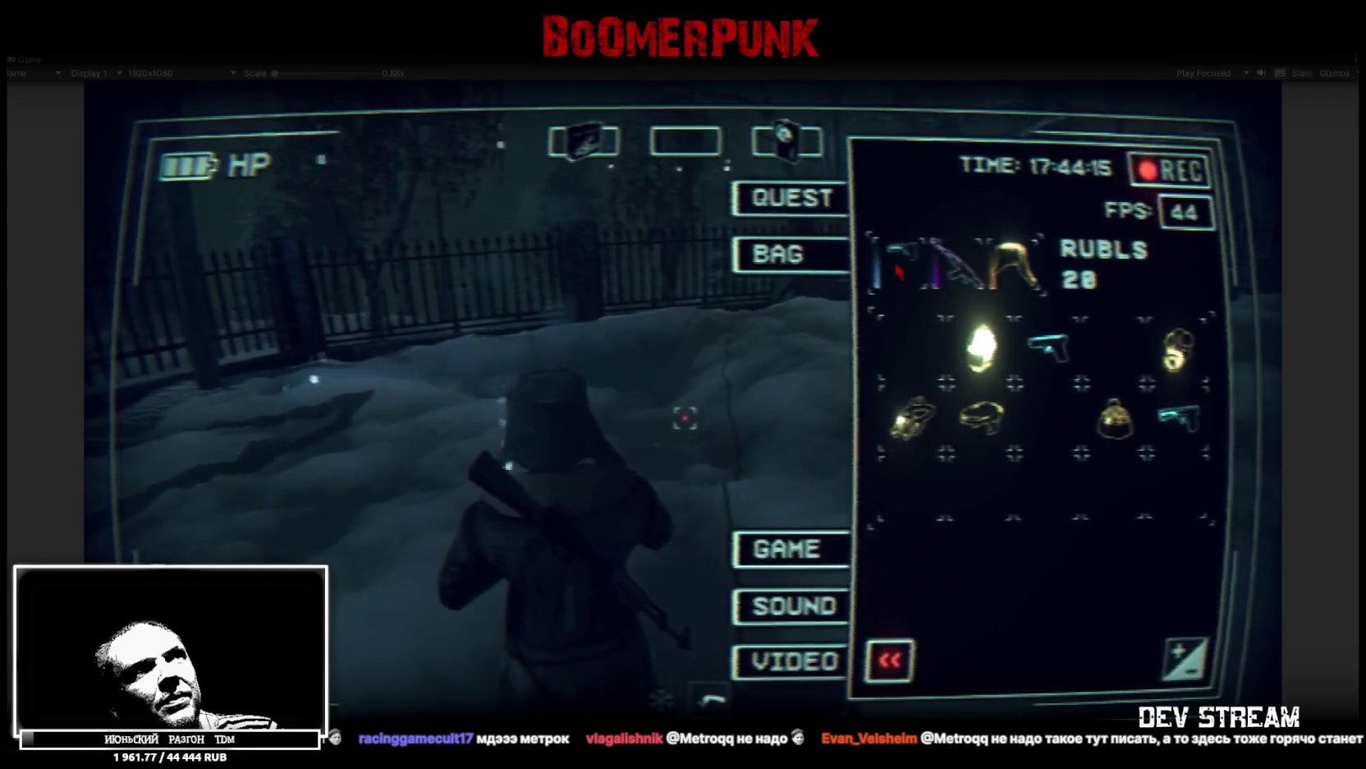
key(Tab)
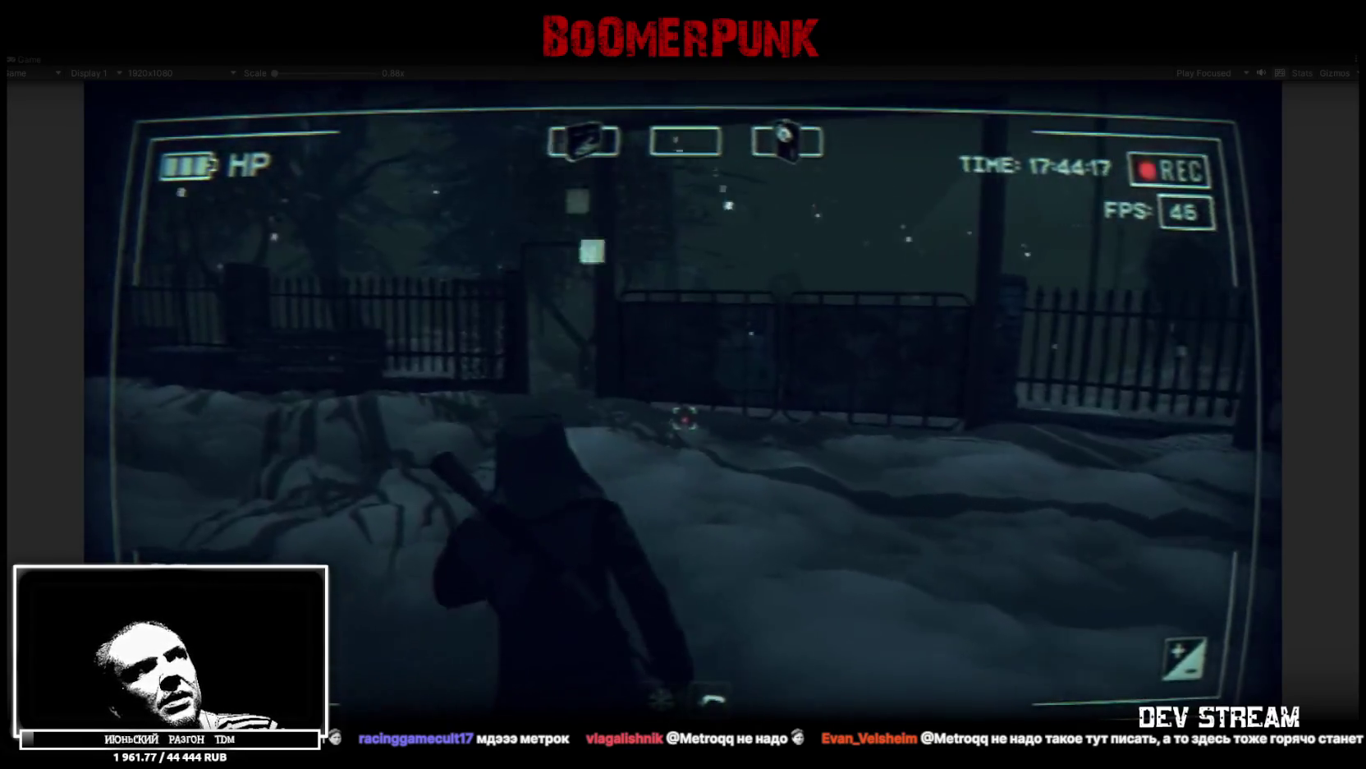
Walk the player through the gate into the snowy streets, then reopen the inventory
key(w)
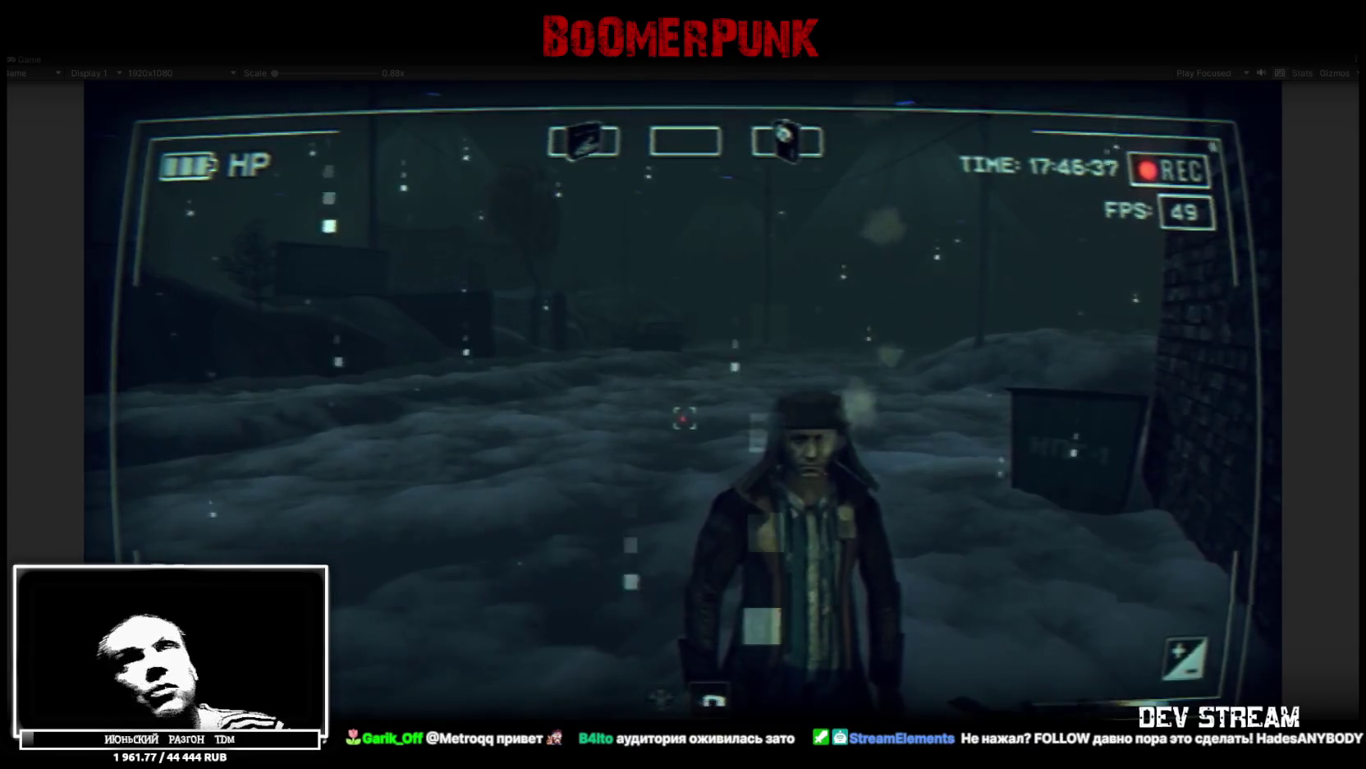
key(Tab)
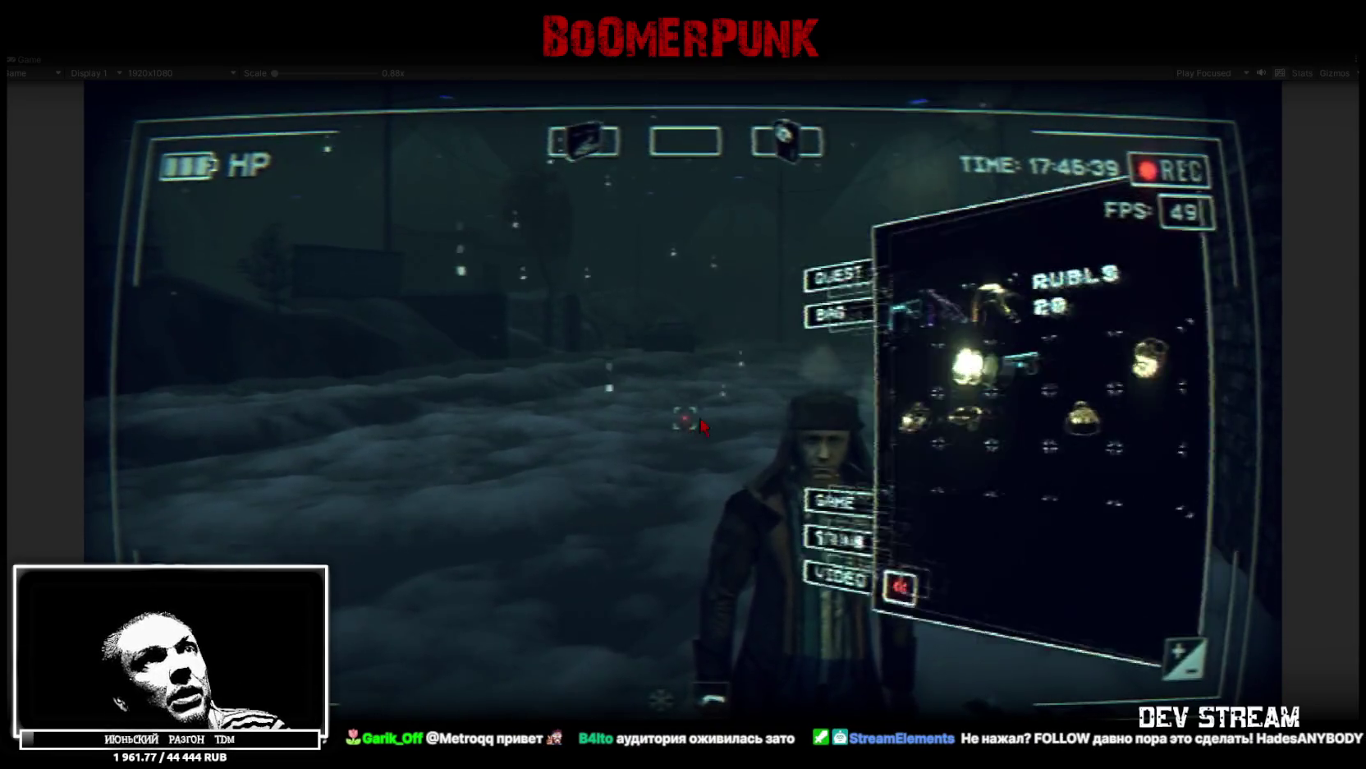
click(784, 198)
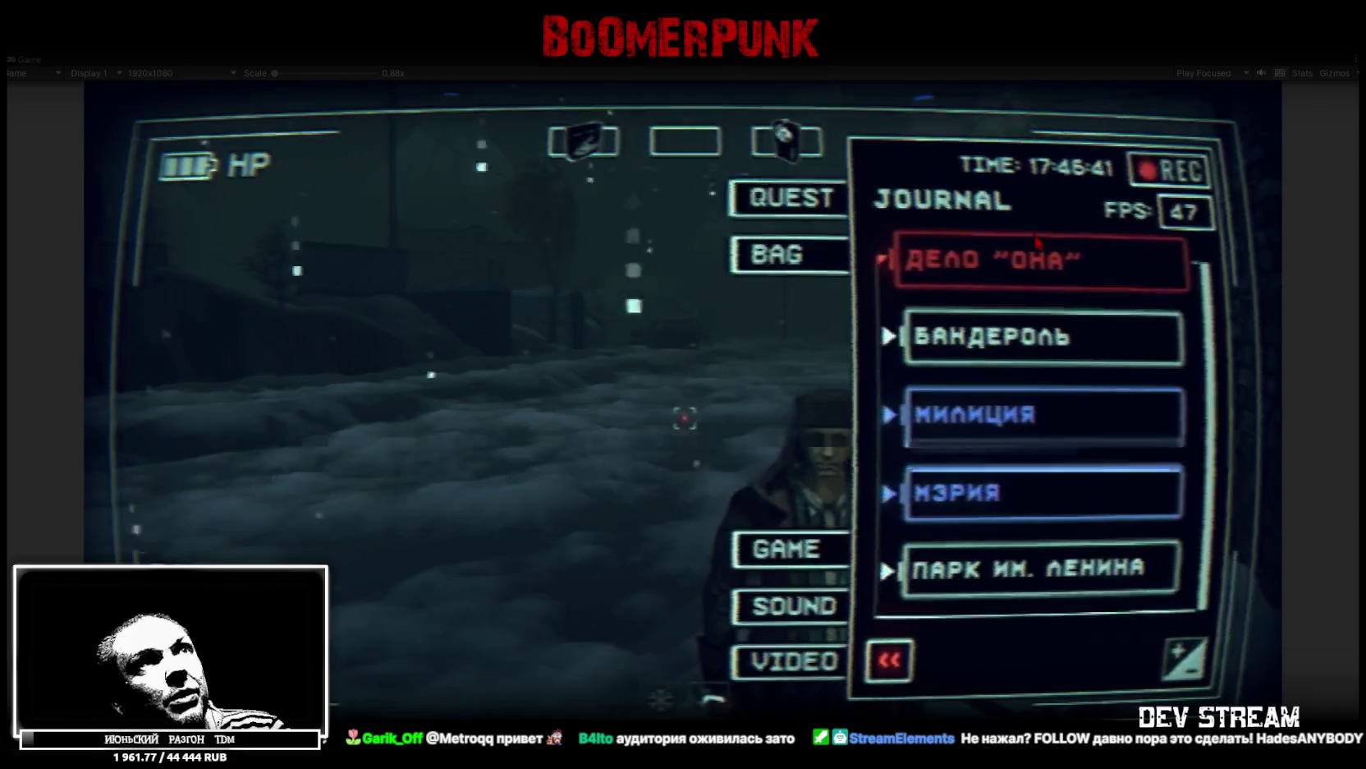
click(1003, 338)
click(1011, 368)
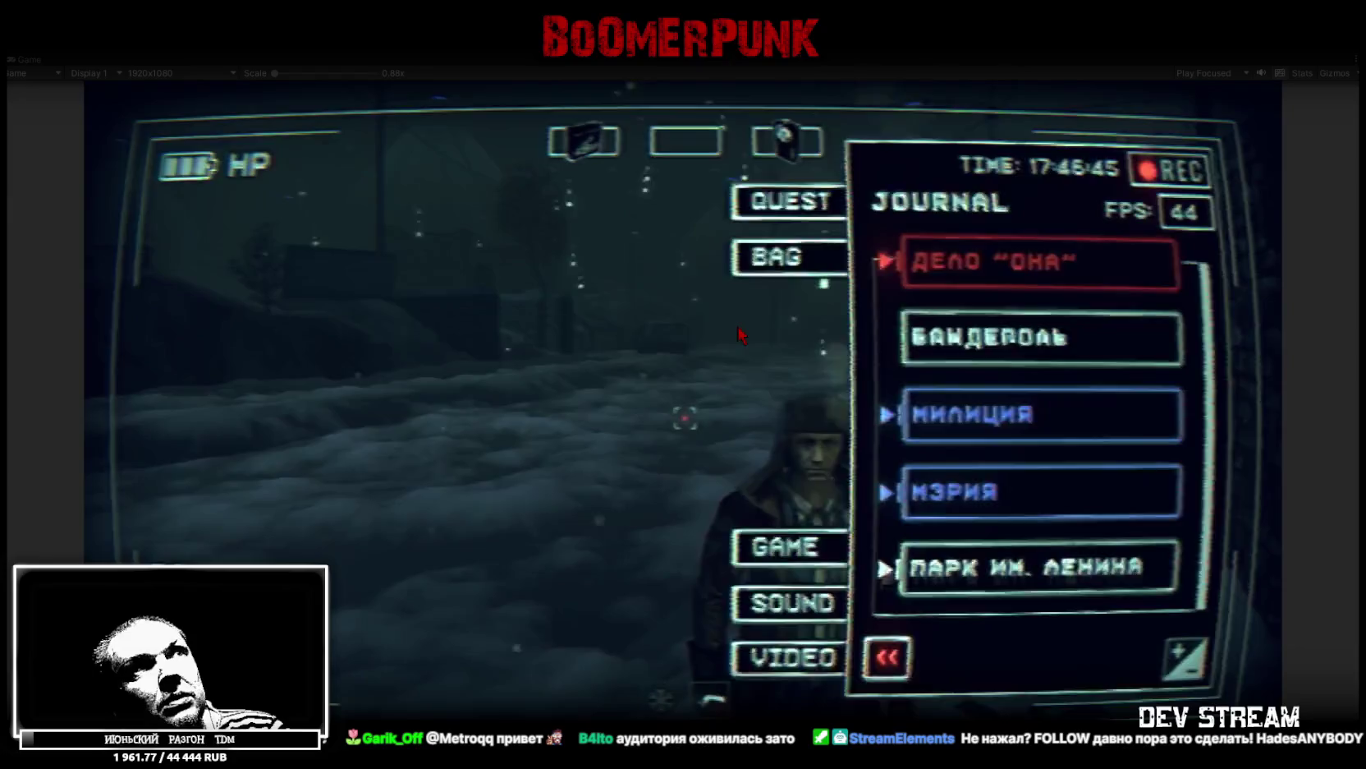
key(Escape)
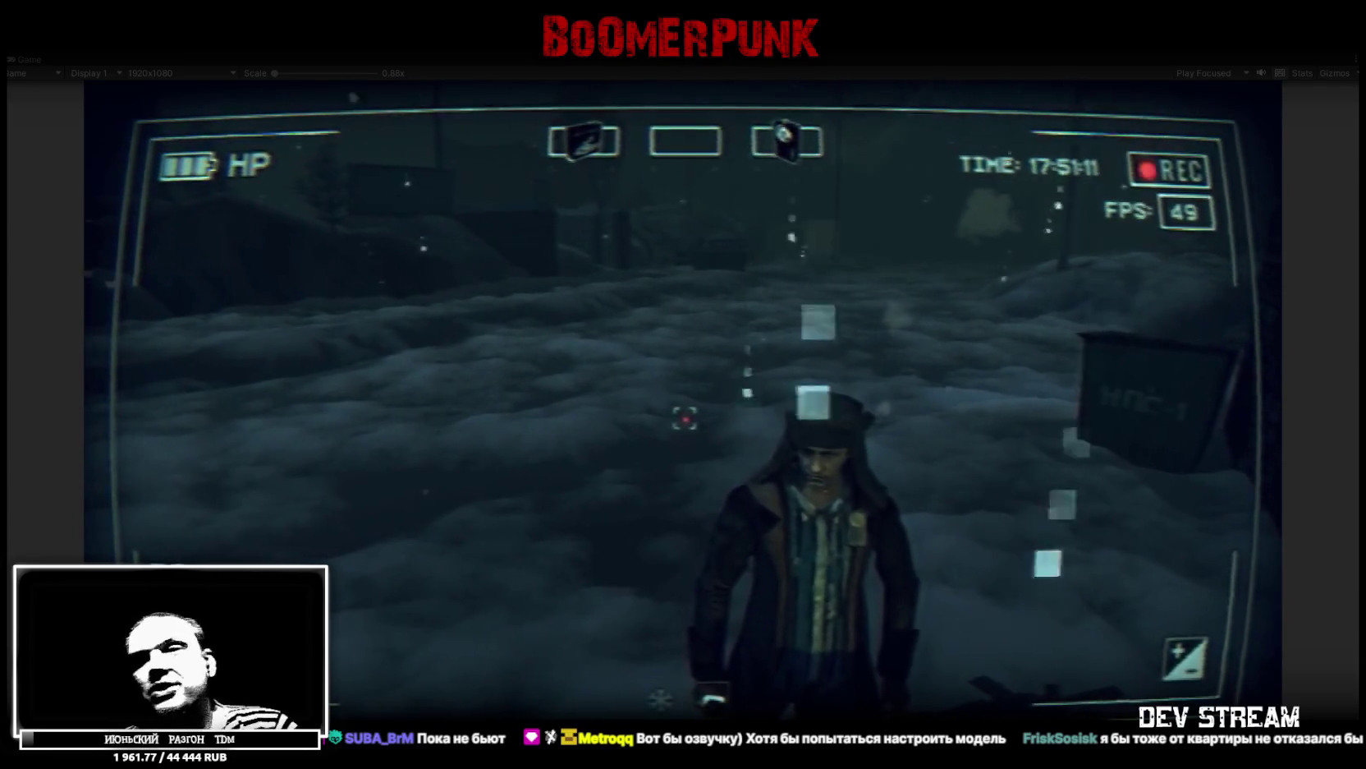
Turn the hooded player character to face away, looking down the snowy street
key(w)
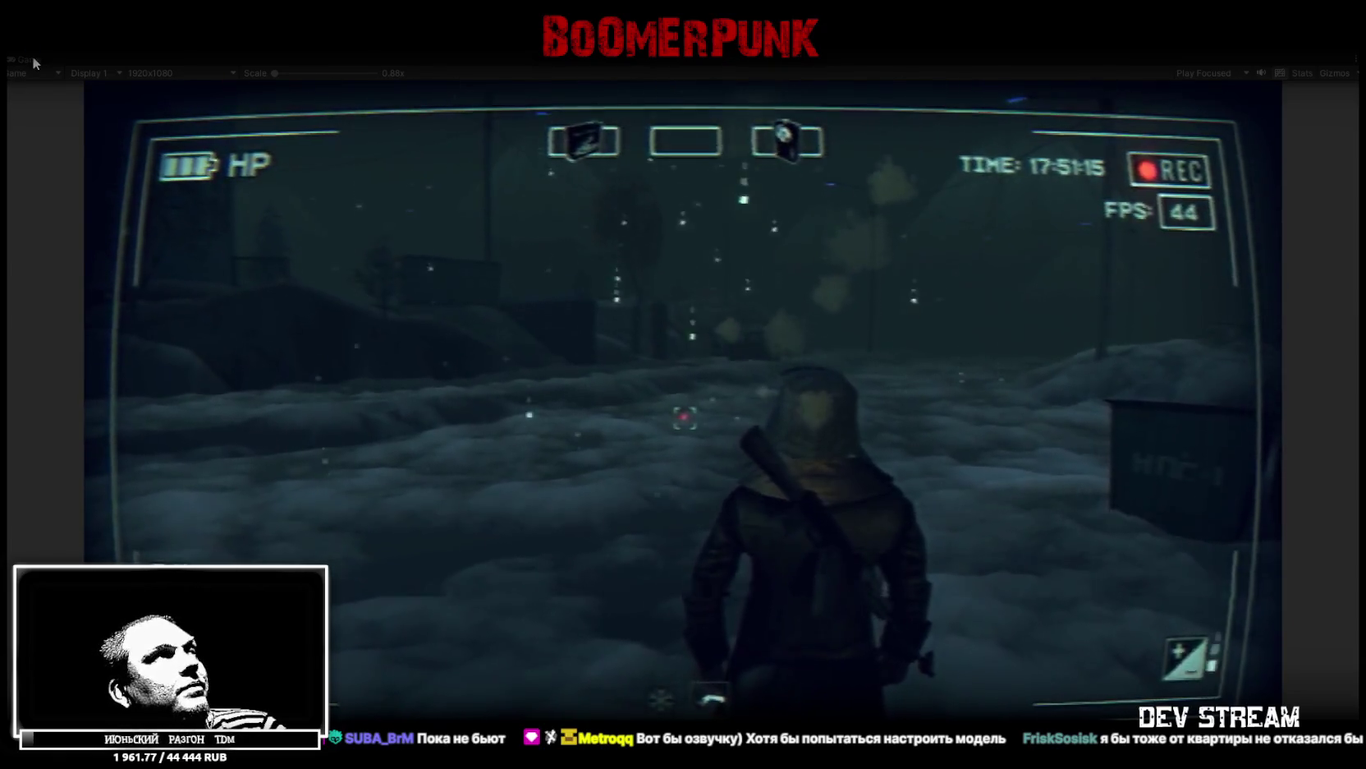
Restore the editor layout and select TDMtraktoristDriver by searching the Hierarchy for 'trak'
double_click(32, 56)
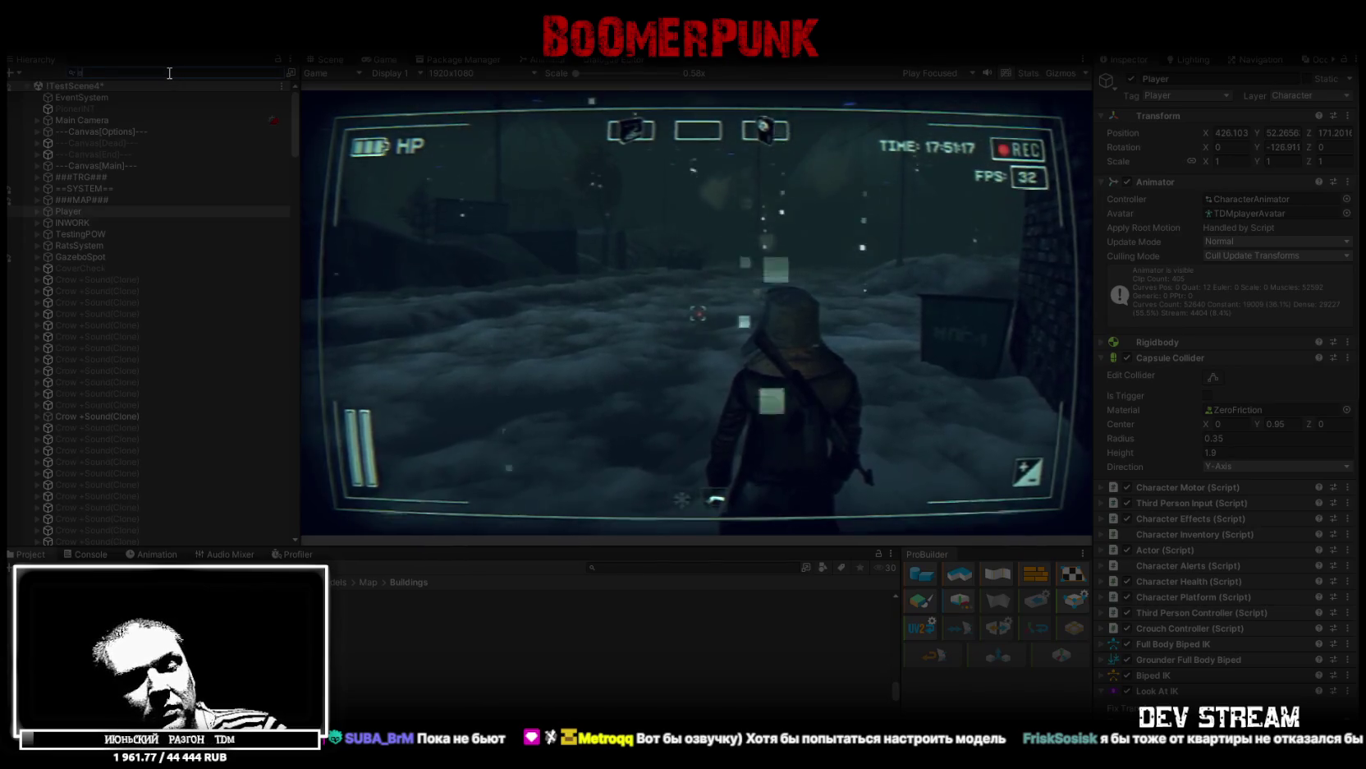
text(жопа)
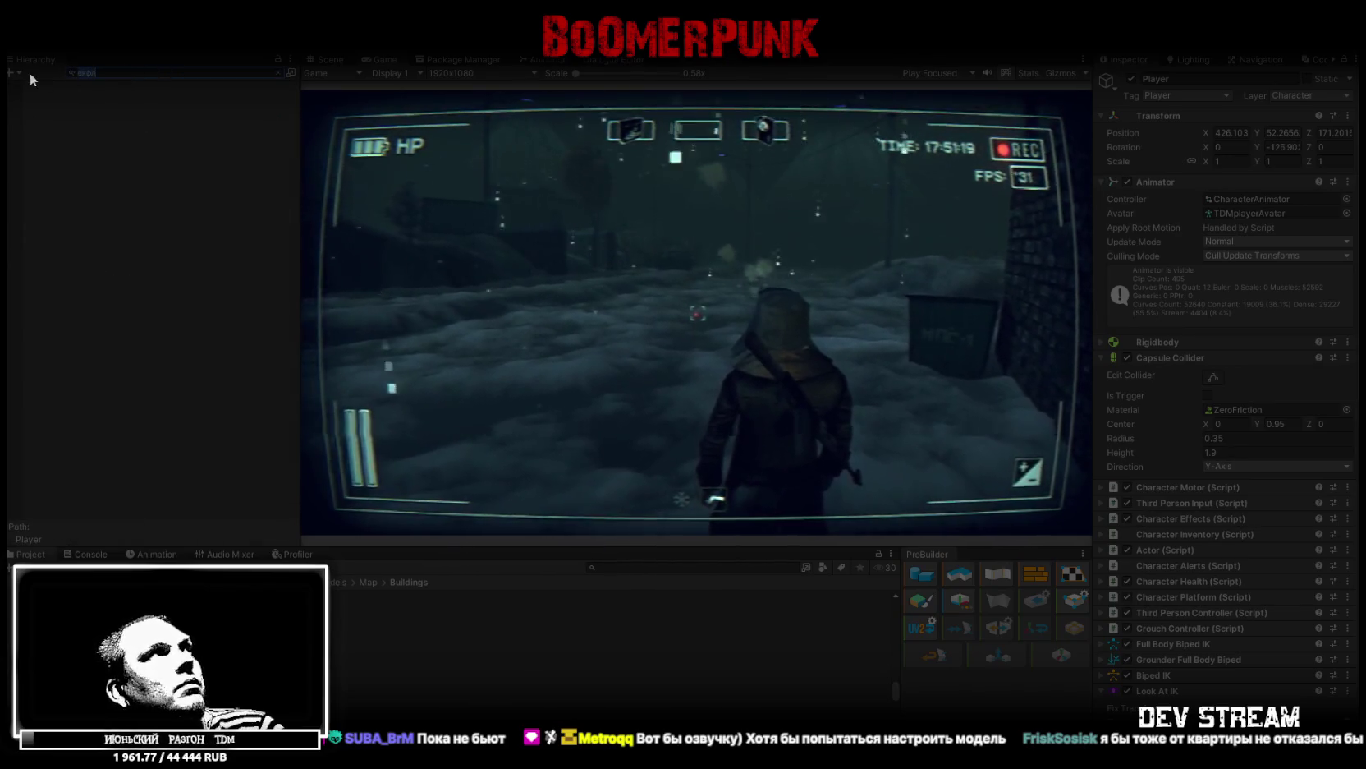
key(BackSpace)
key(BackSpace)
key(BackSpace)
text(trak)
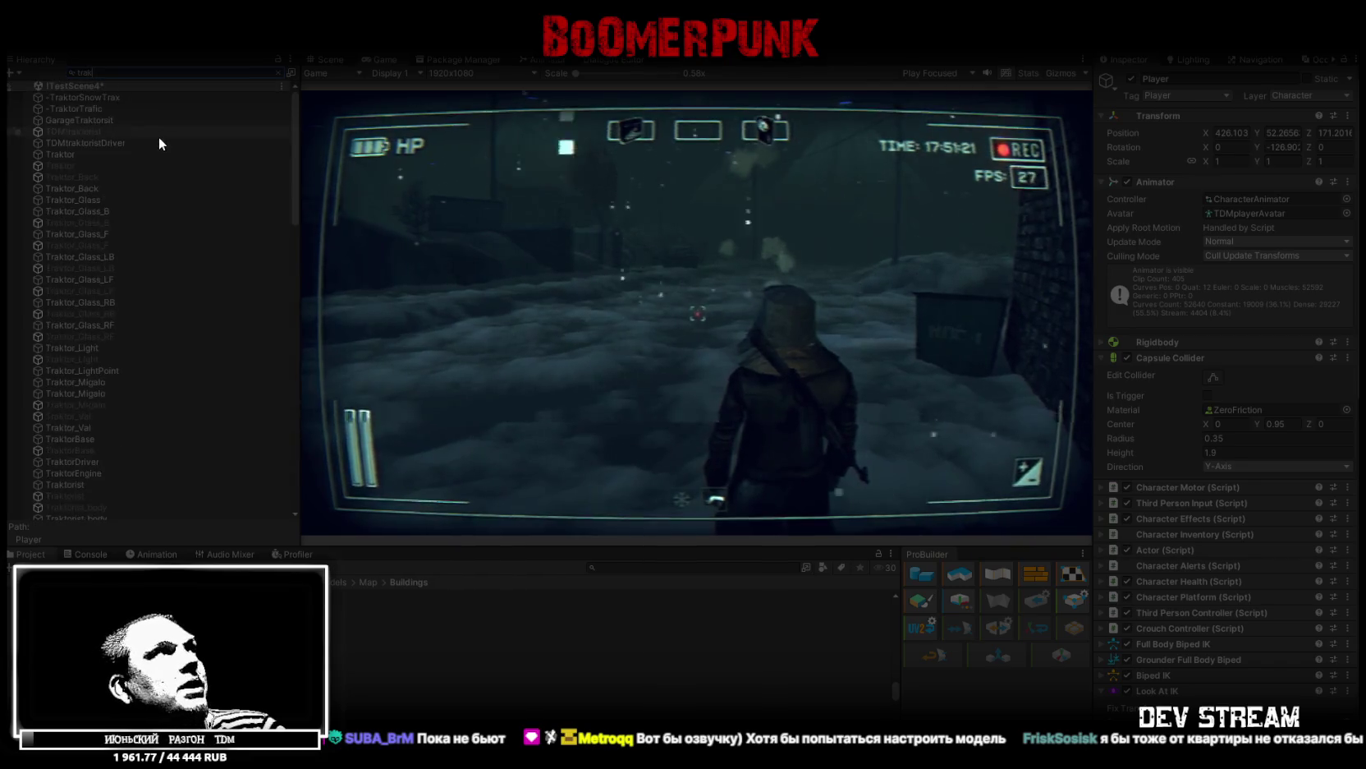
click(90, 144)
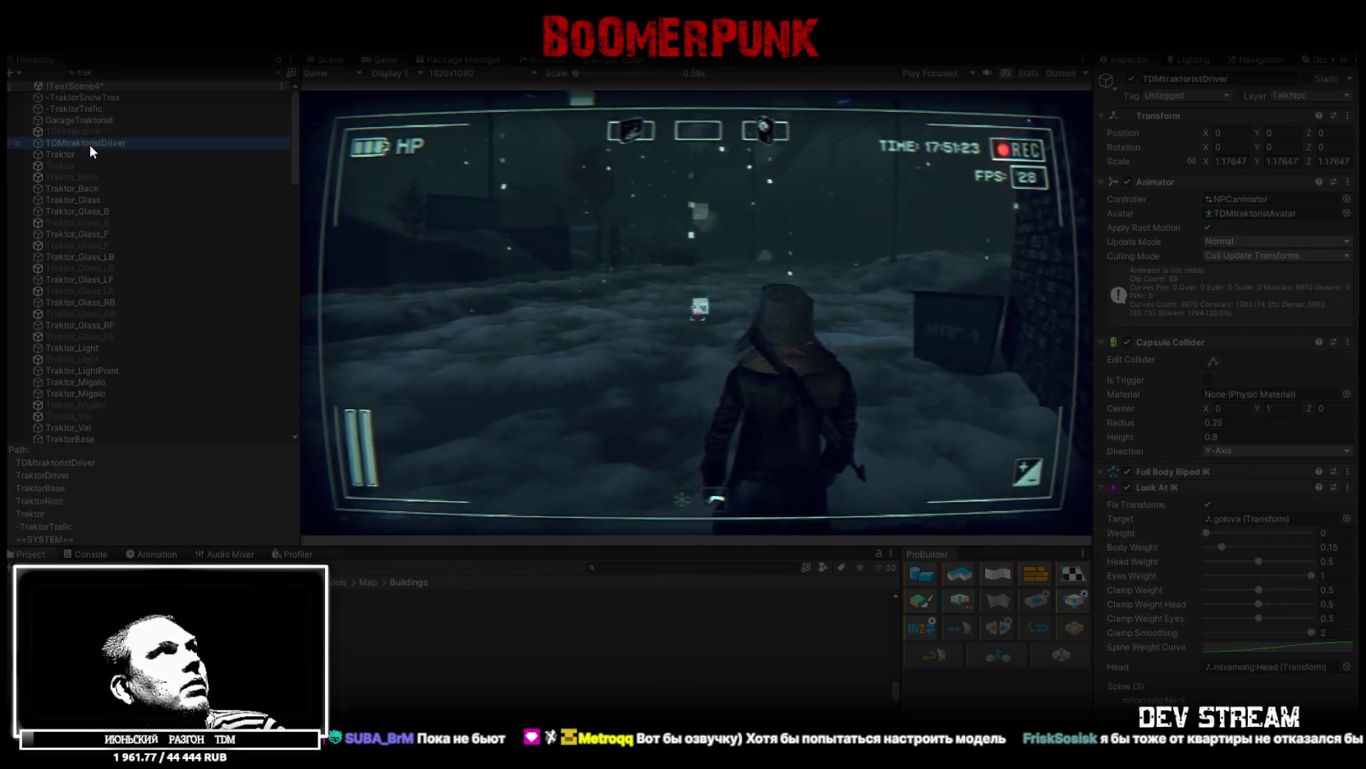
click(277, 73)
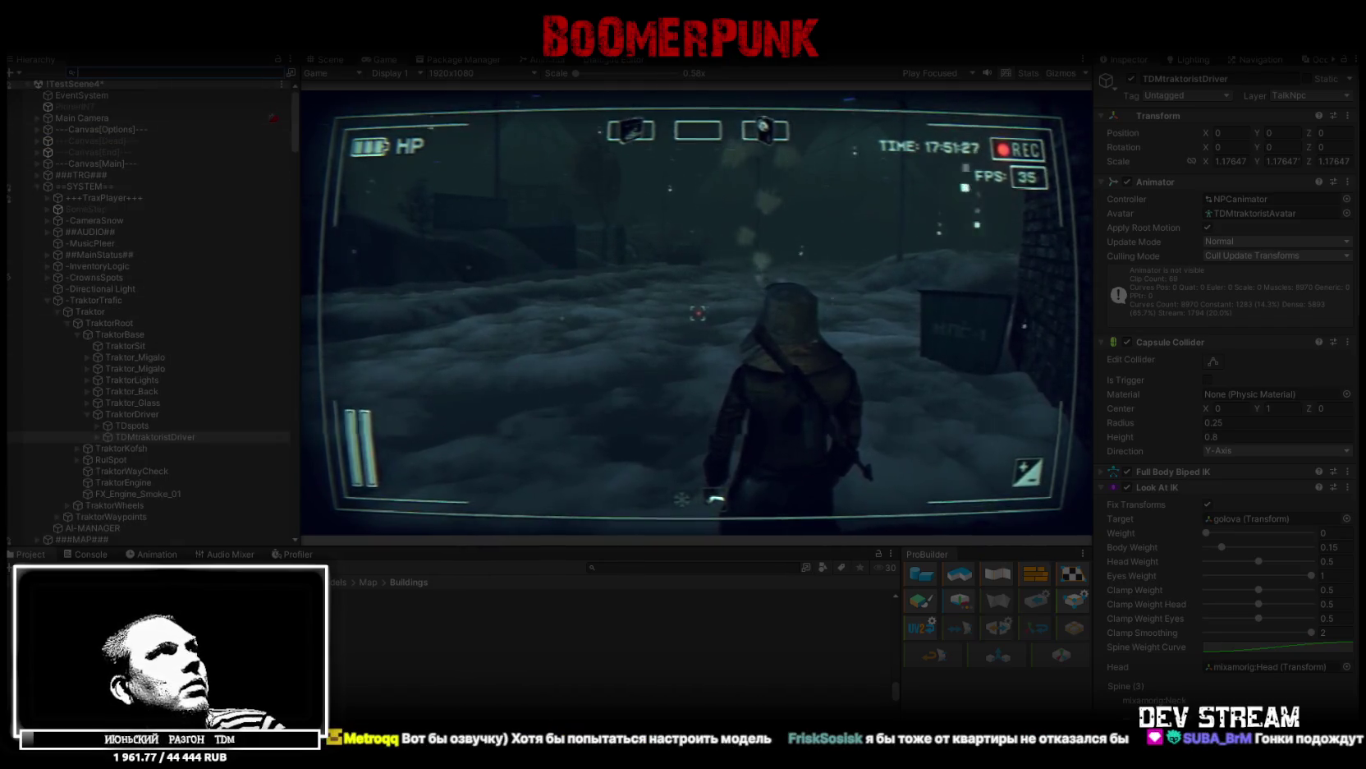
Frame the tractor driver seated in the cab in the Scene view
click(331, 59)
mouse_move(517, 187)
mouse_down()
mouse_move(555, 215)
mouse_move(836, 172)
mouse_move(775, 112)
mouse_up()
key(f)
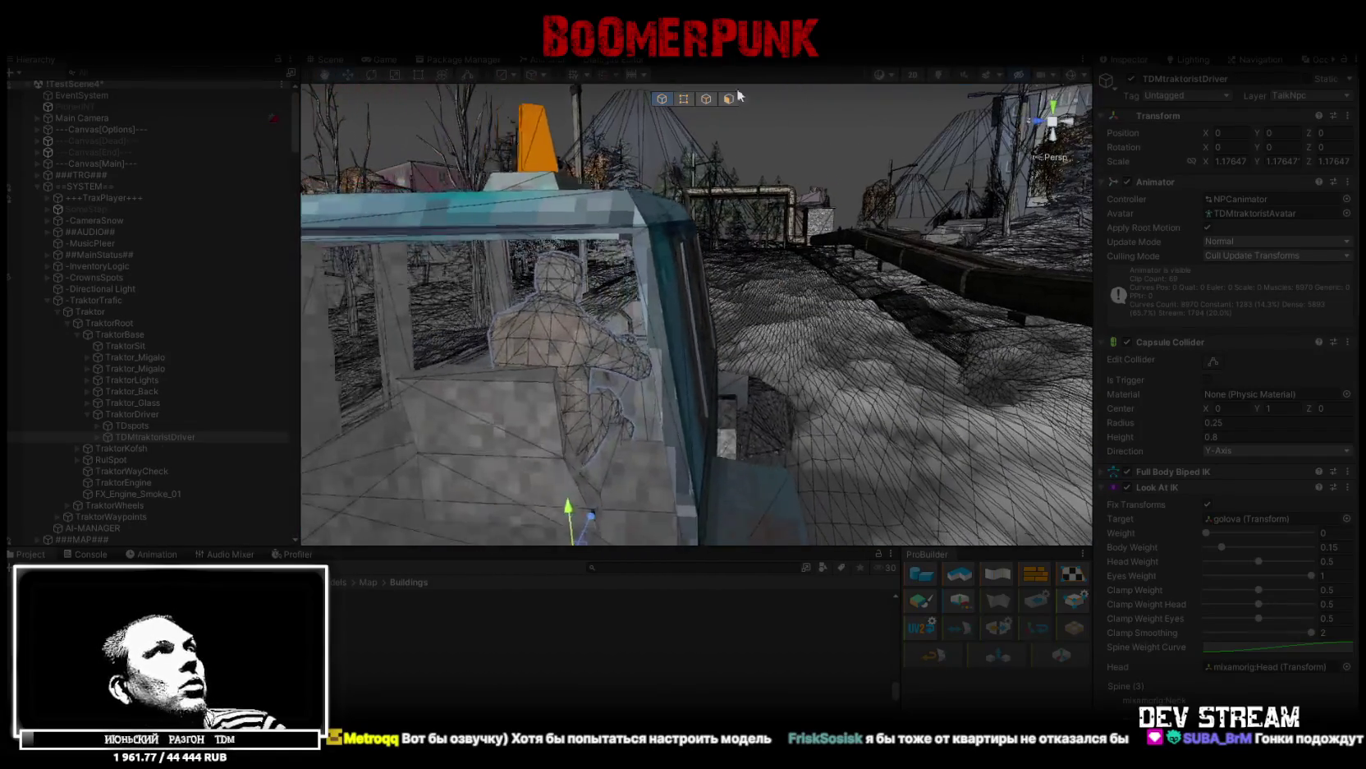
Return to the maximized Game view and walk the character past the parked truck
click(382, 58)
double_click(382, 58)
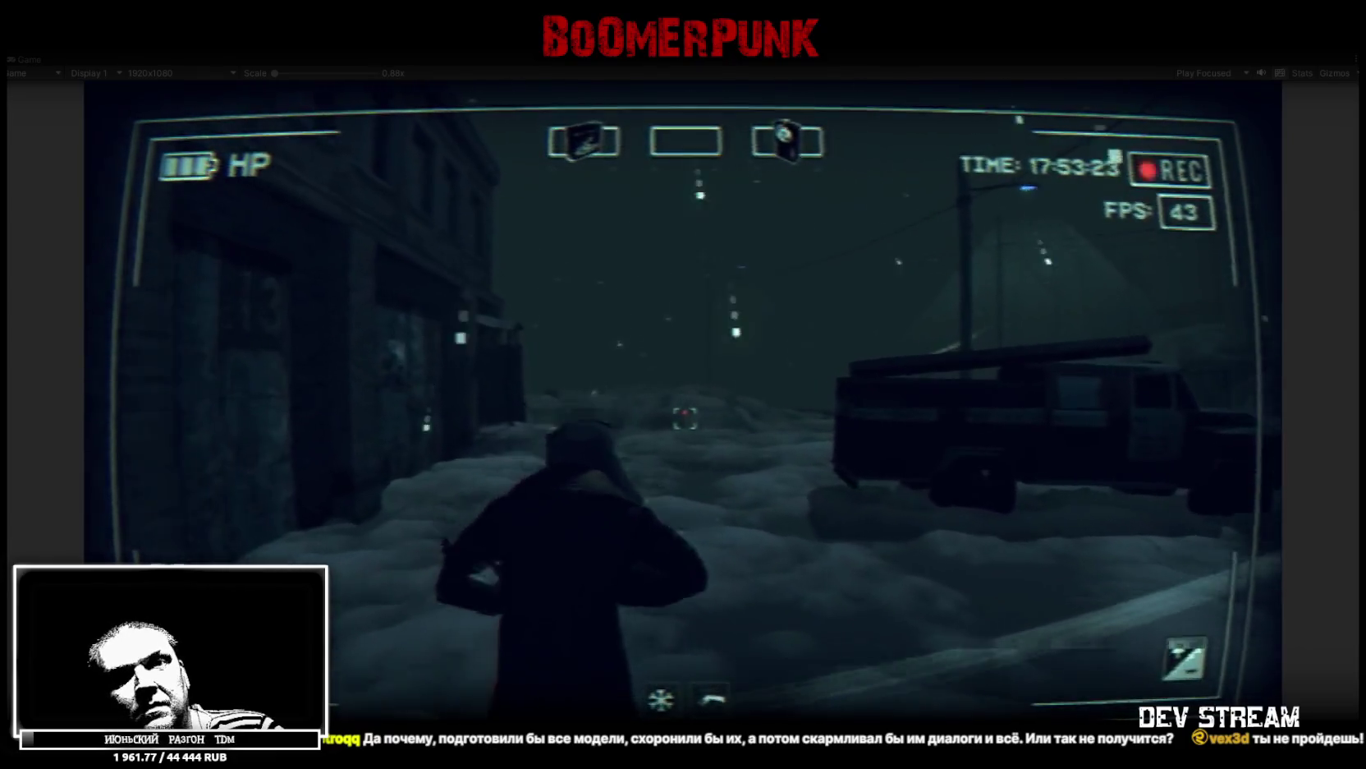
key(w)
key(w)
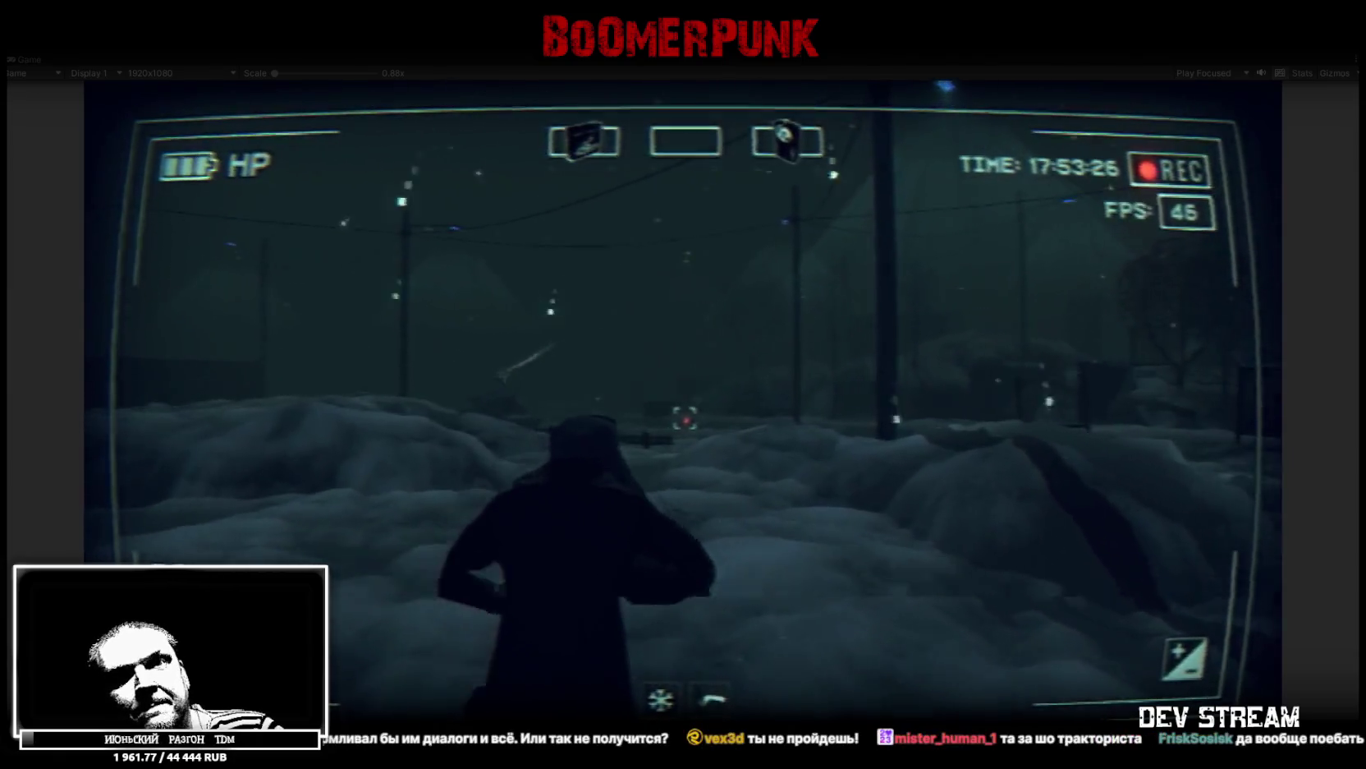
Walk the character through the deep snow toward the brick wall, firing the weapon twice
key(w)
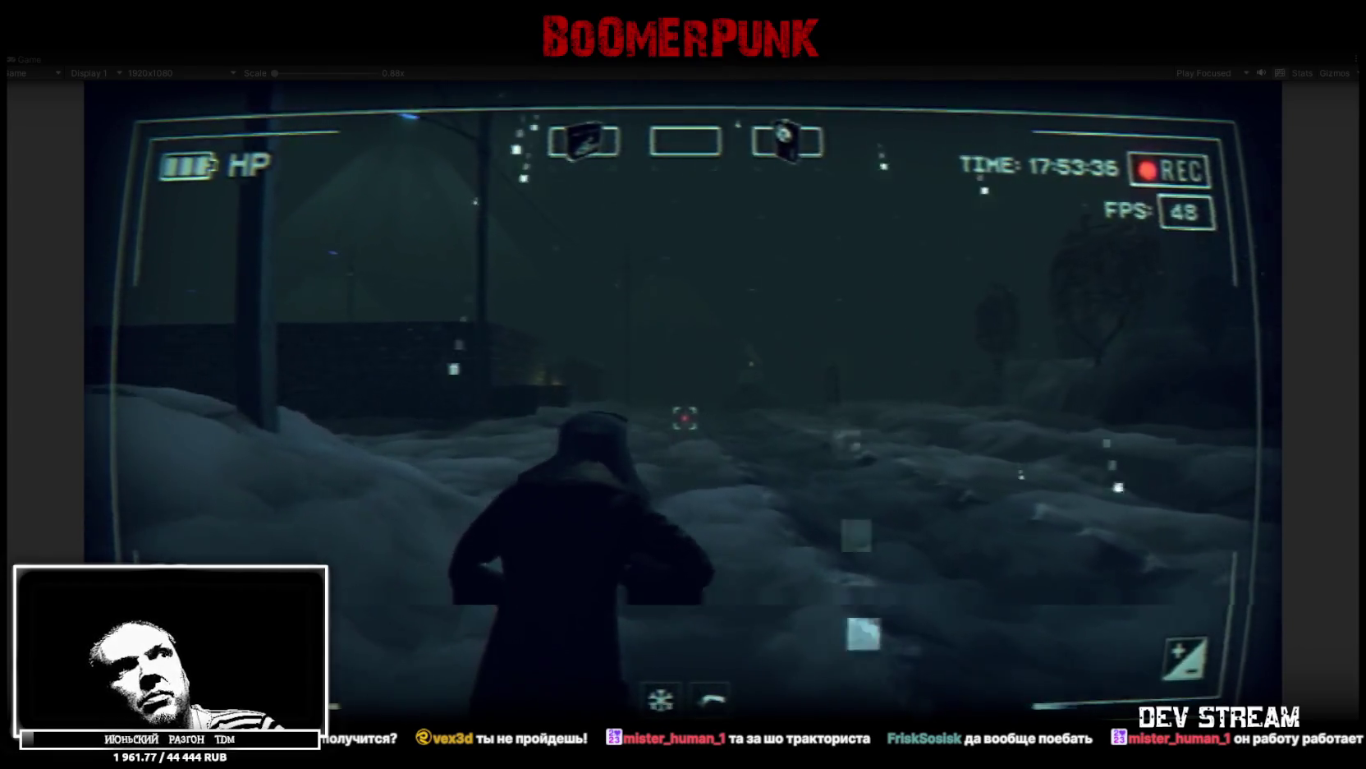
key(w)
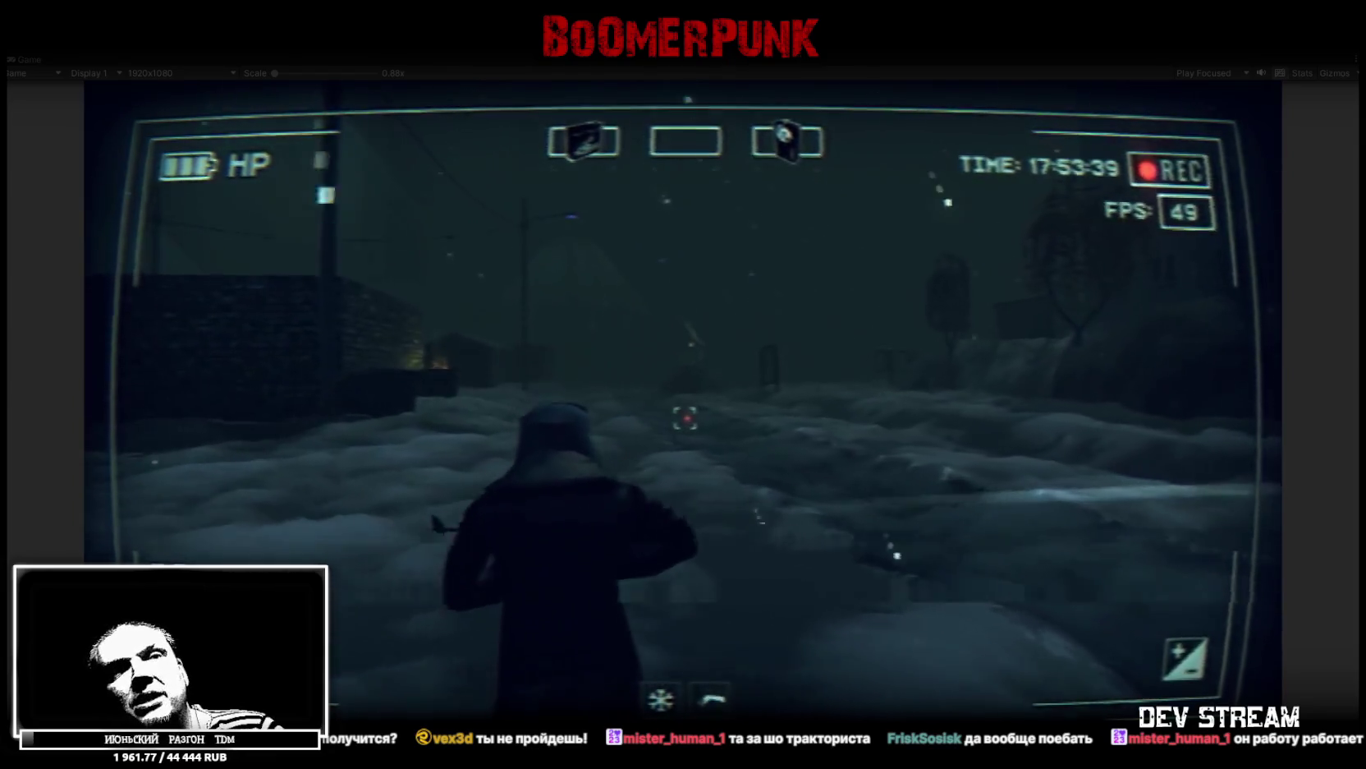
key(w)
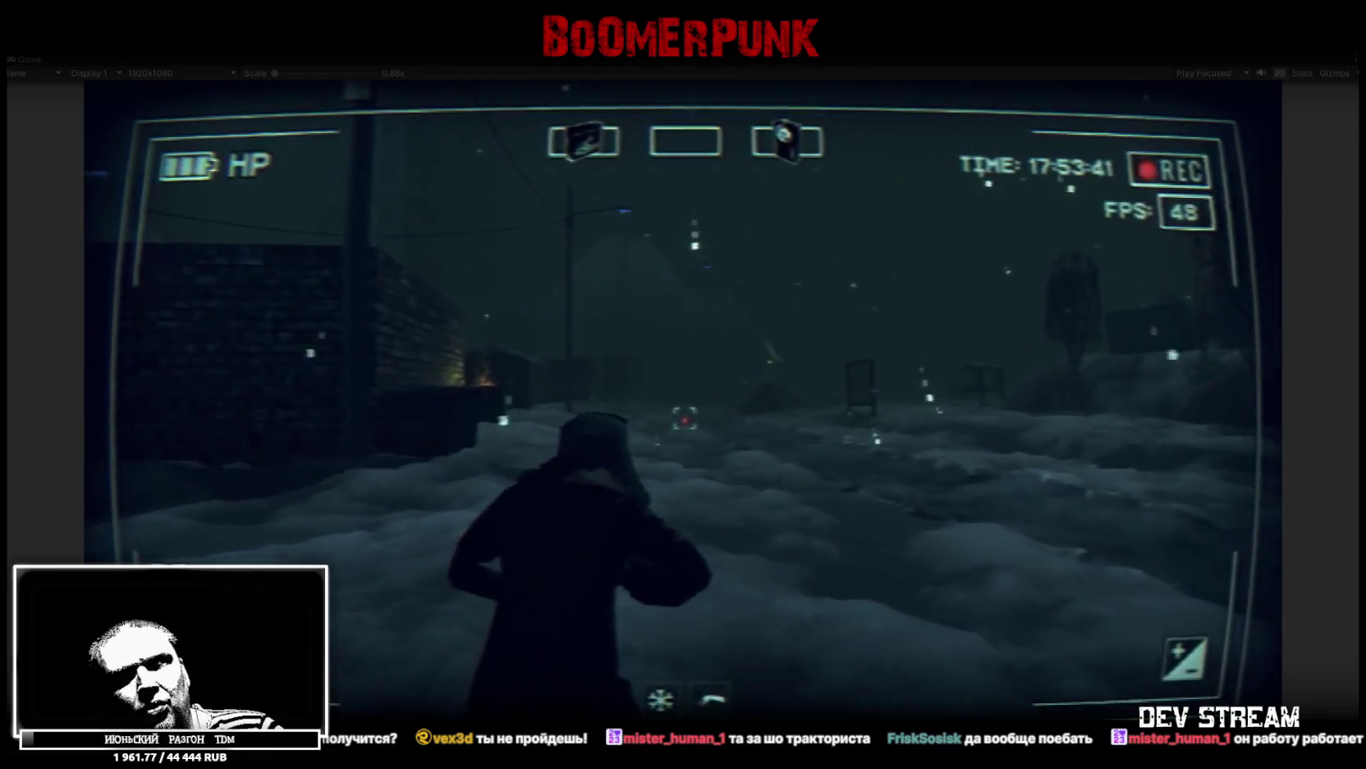
key(w)
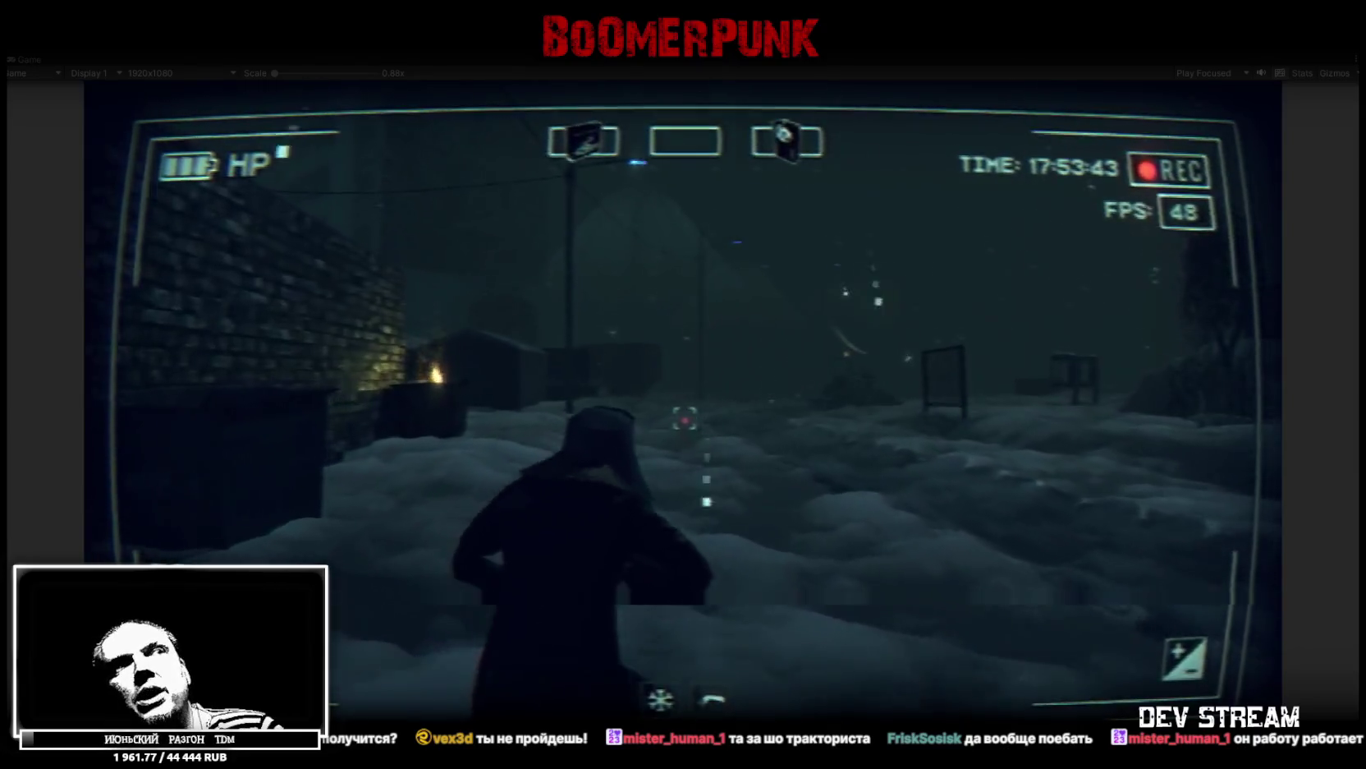
key(w)
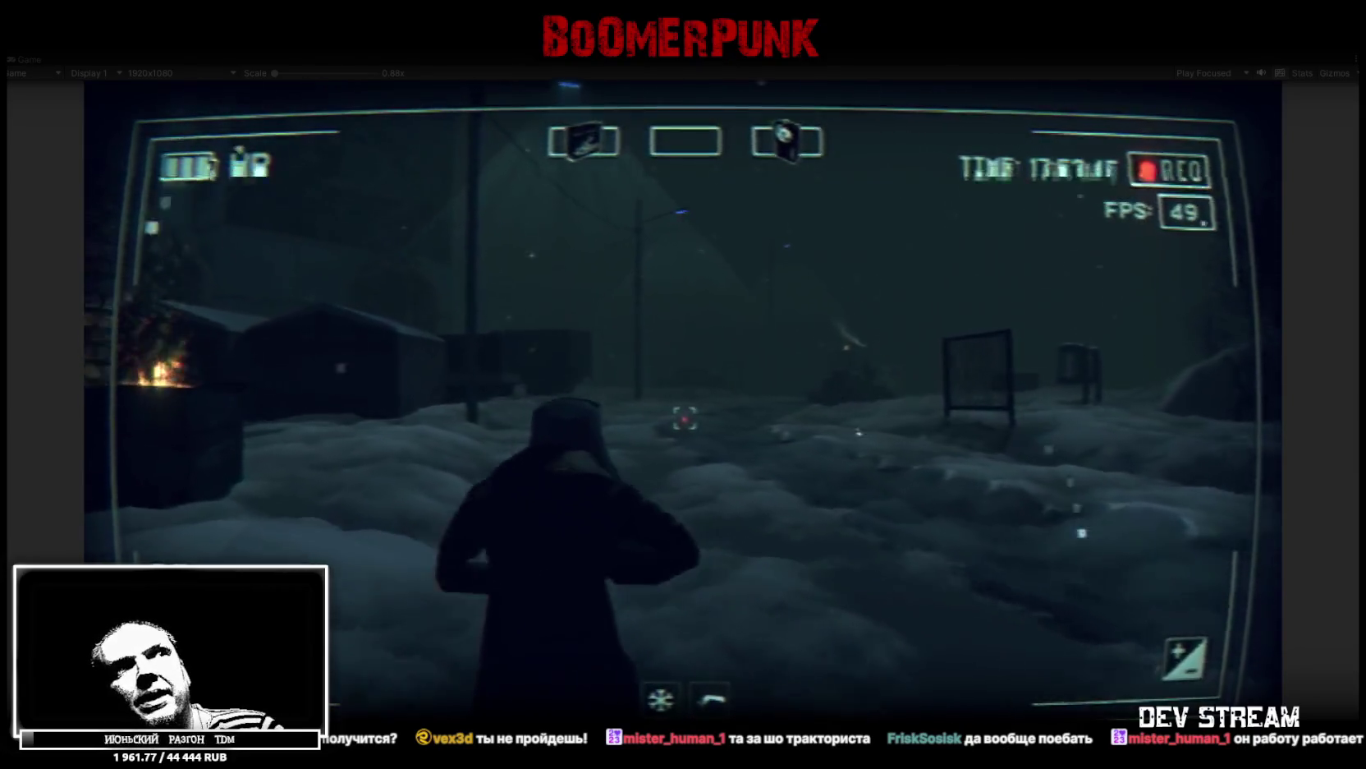
key(w)
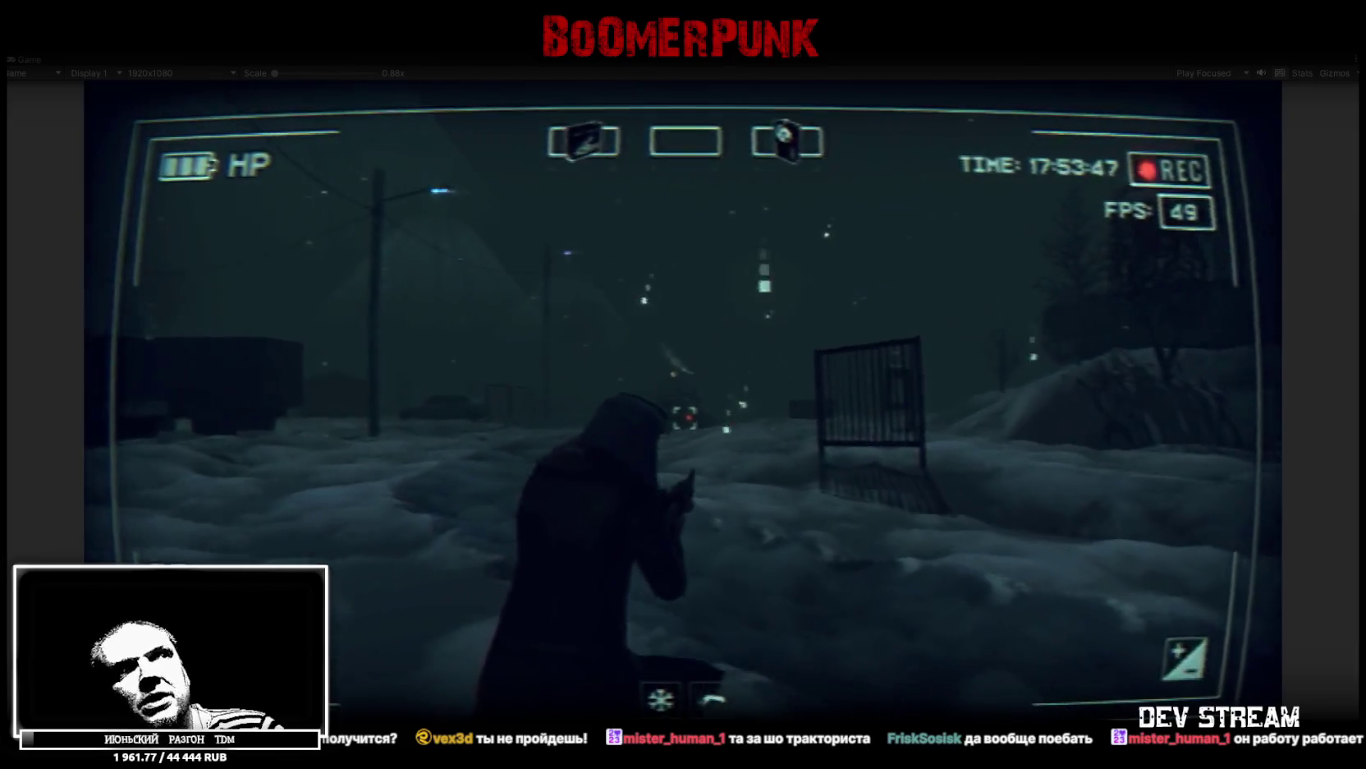
click(685, 417)
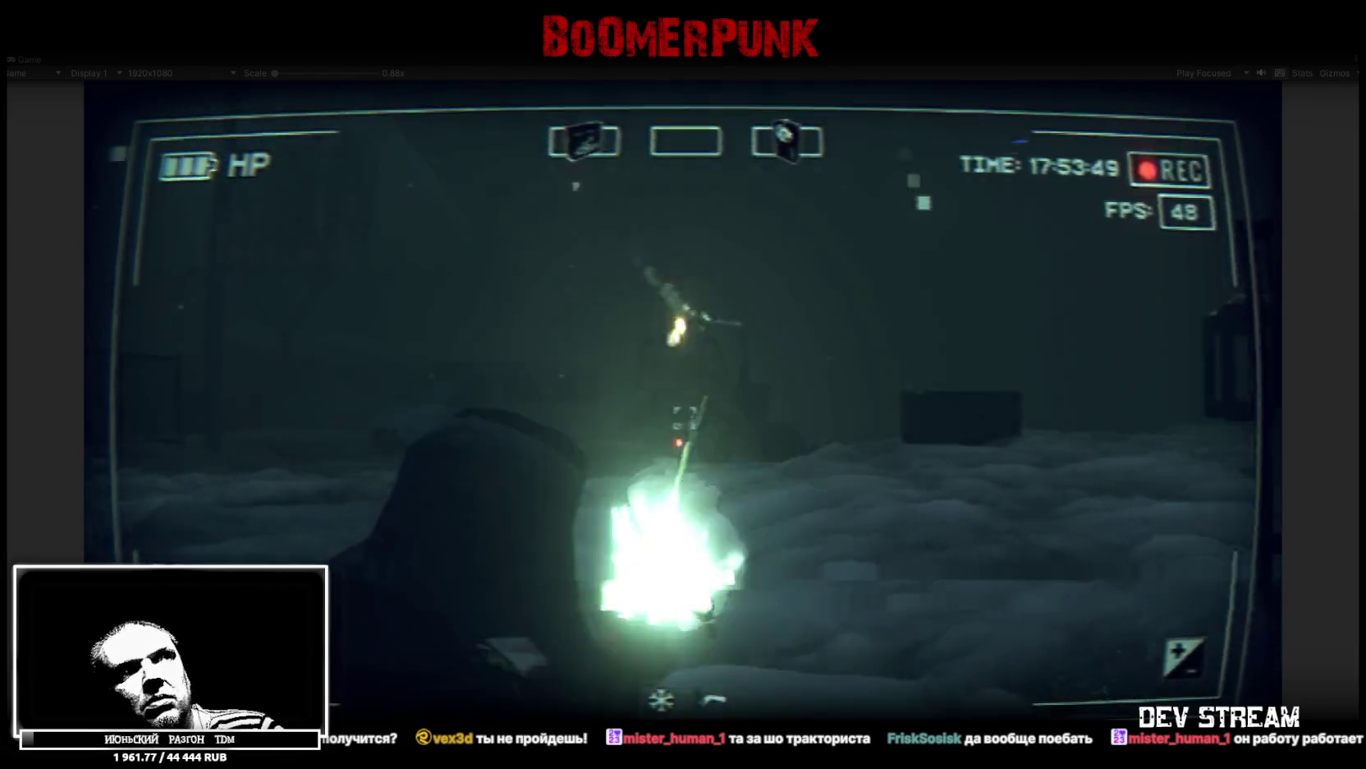
click(685, 417)
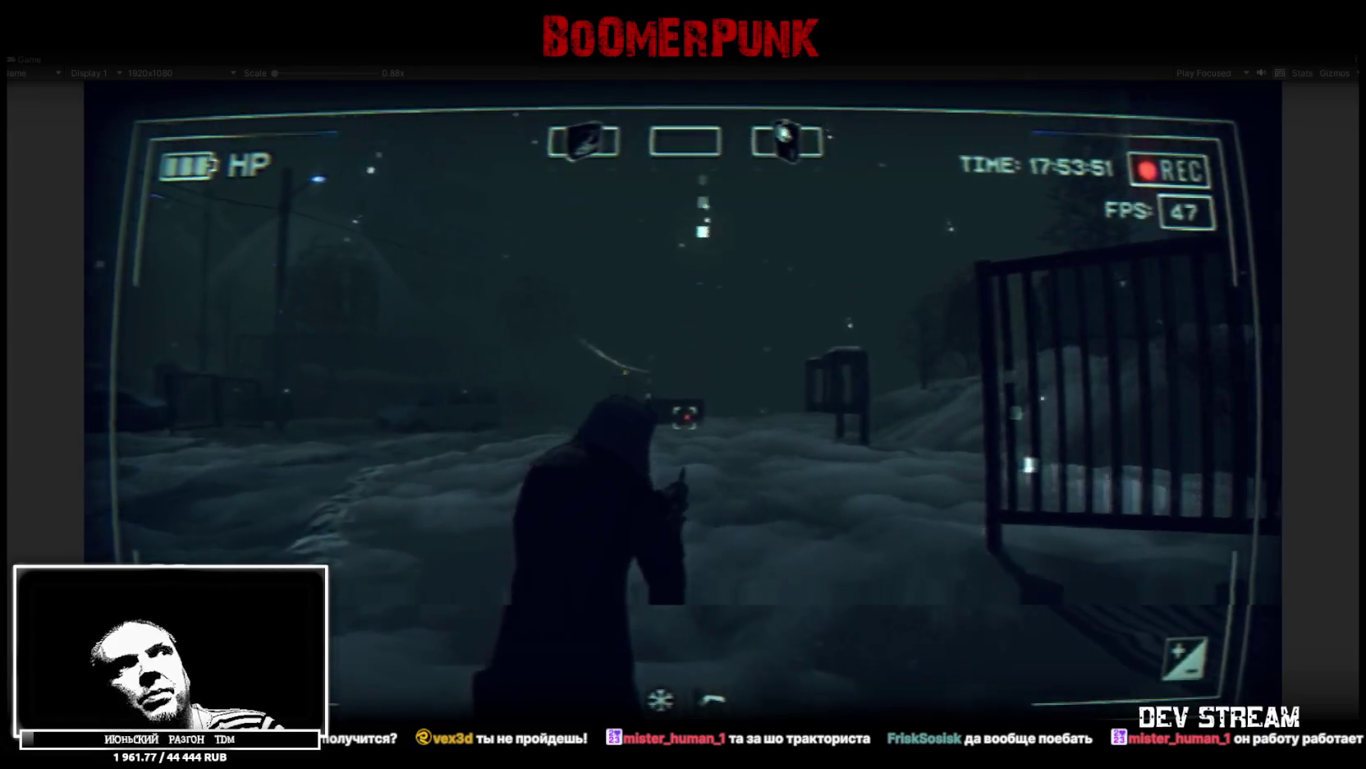
Walk past the phone booths and bus to the bus stop, then draw the assault rifle
key(w)
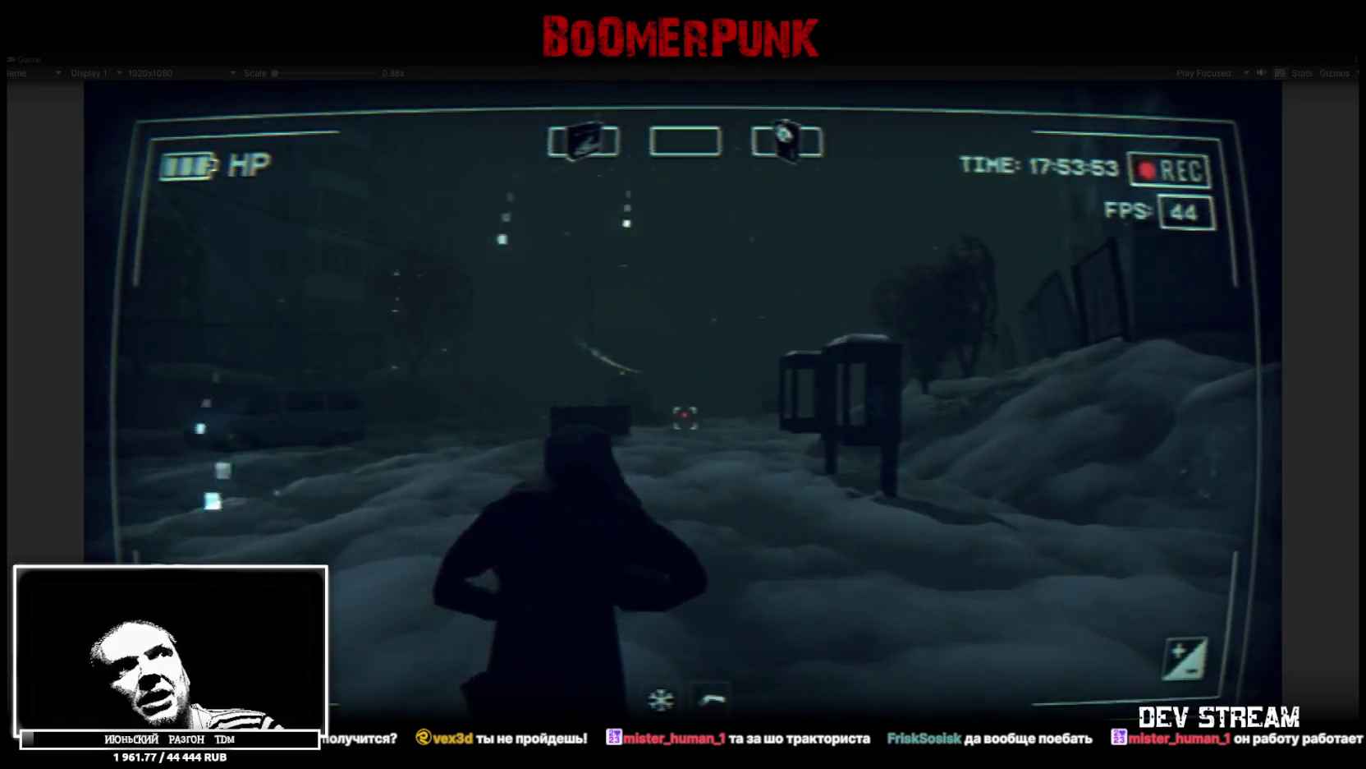
key(w)
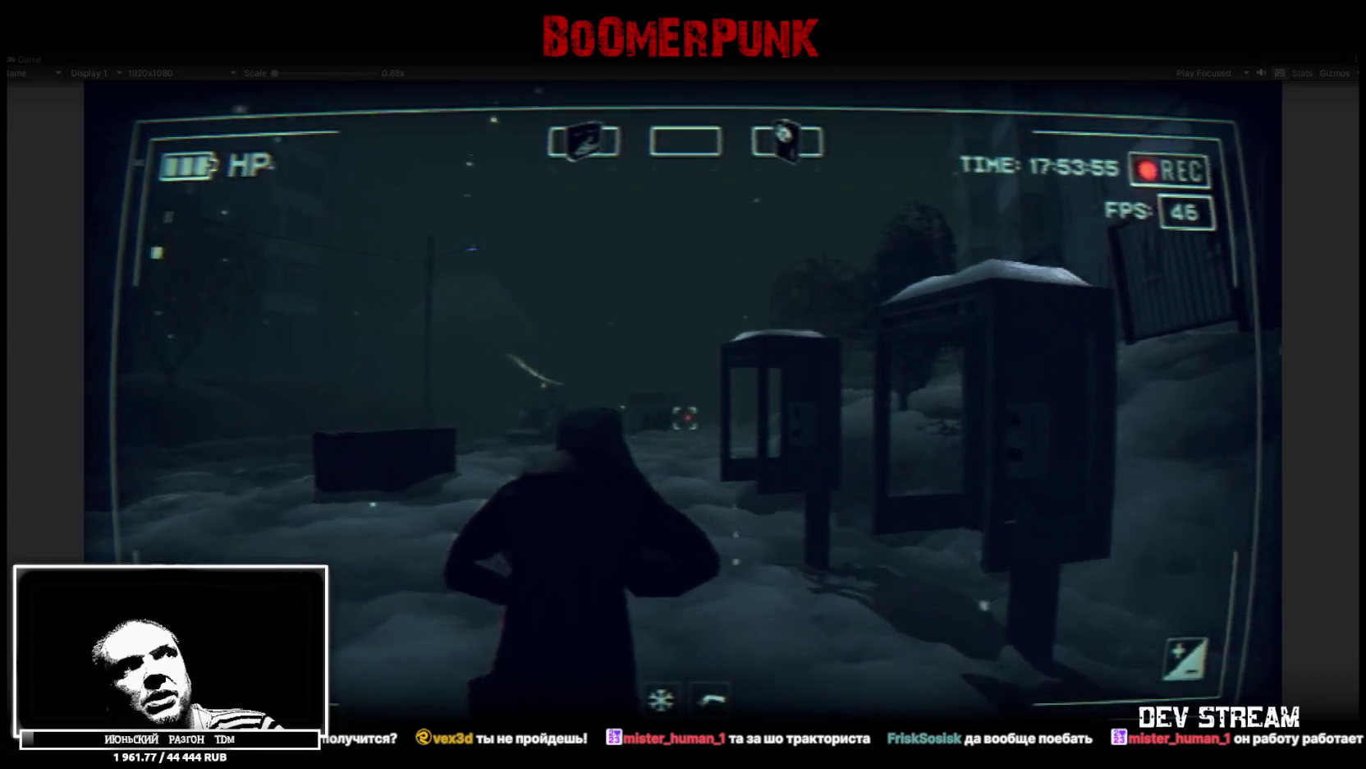
key(w)
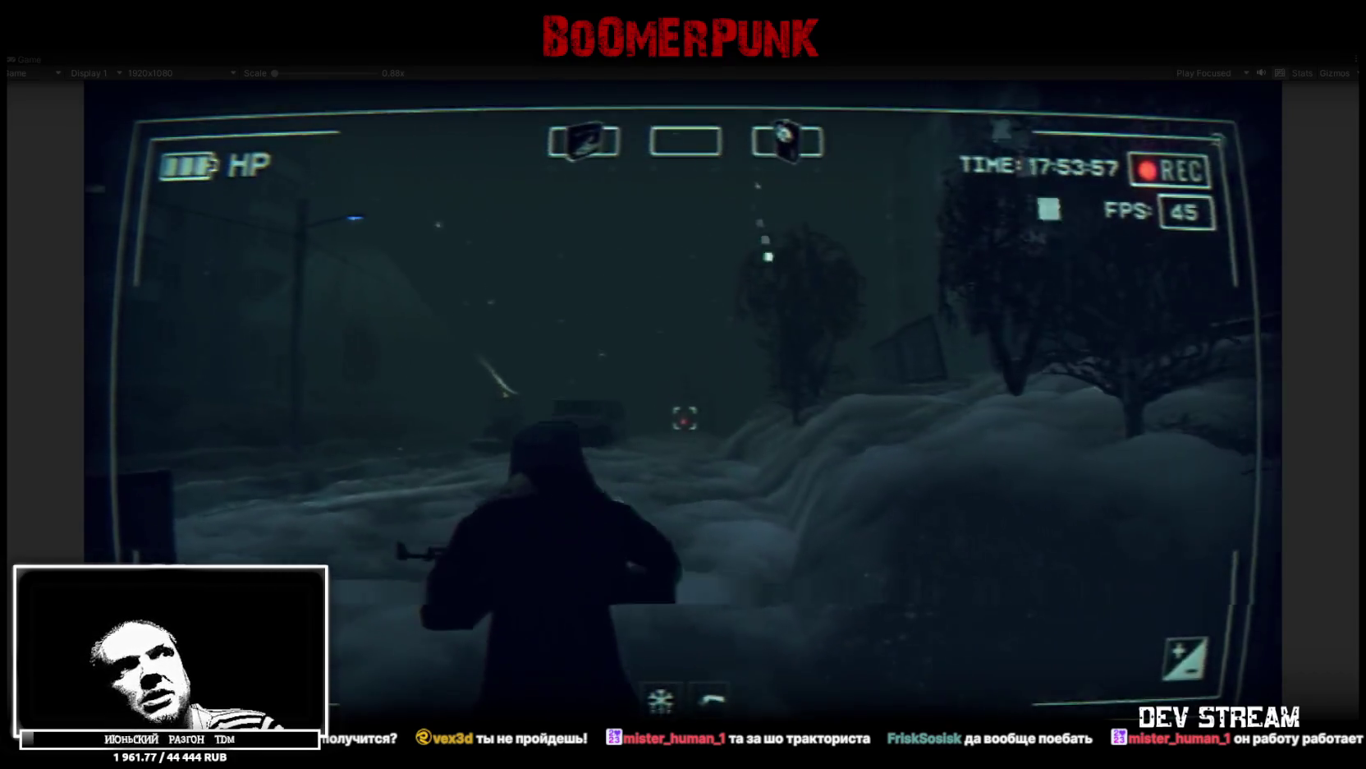
key(w)
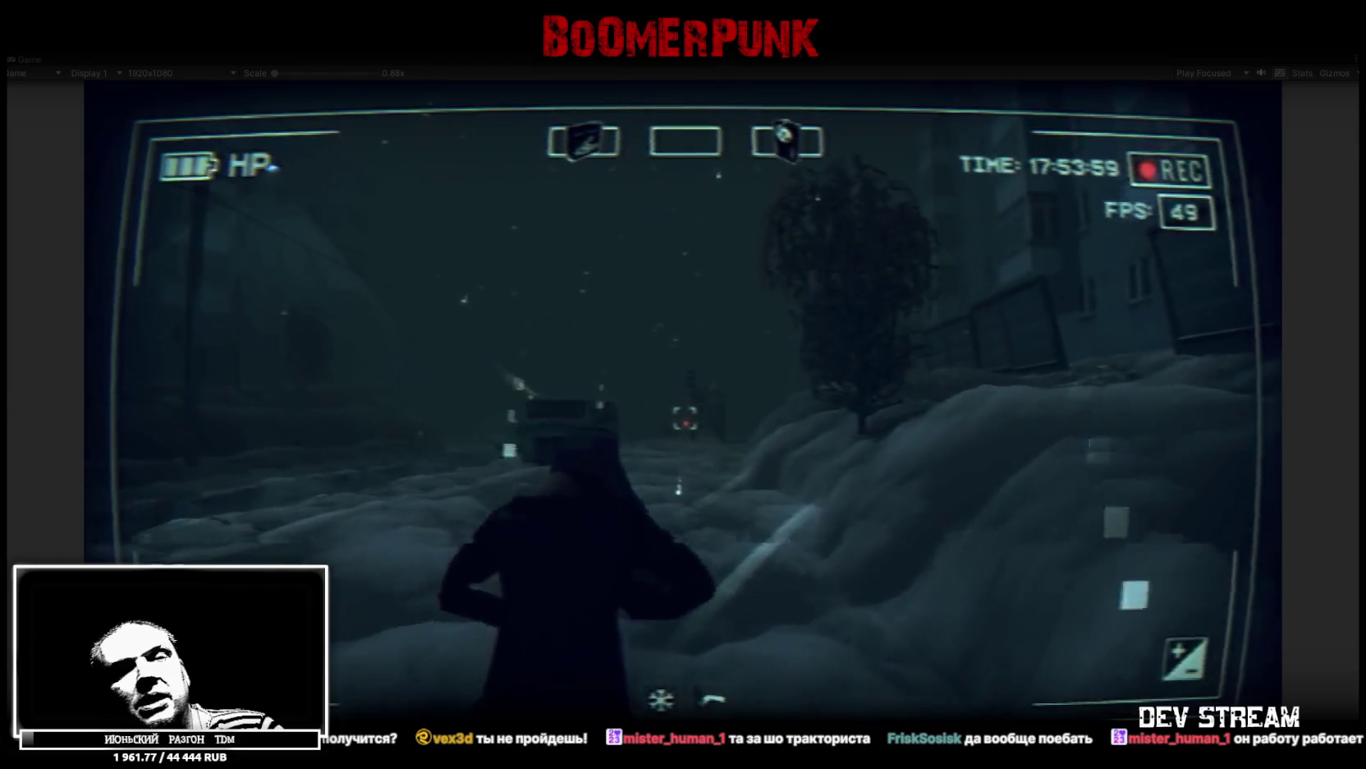
key(w)
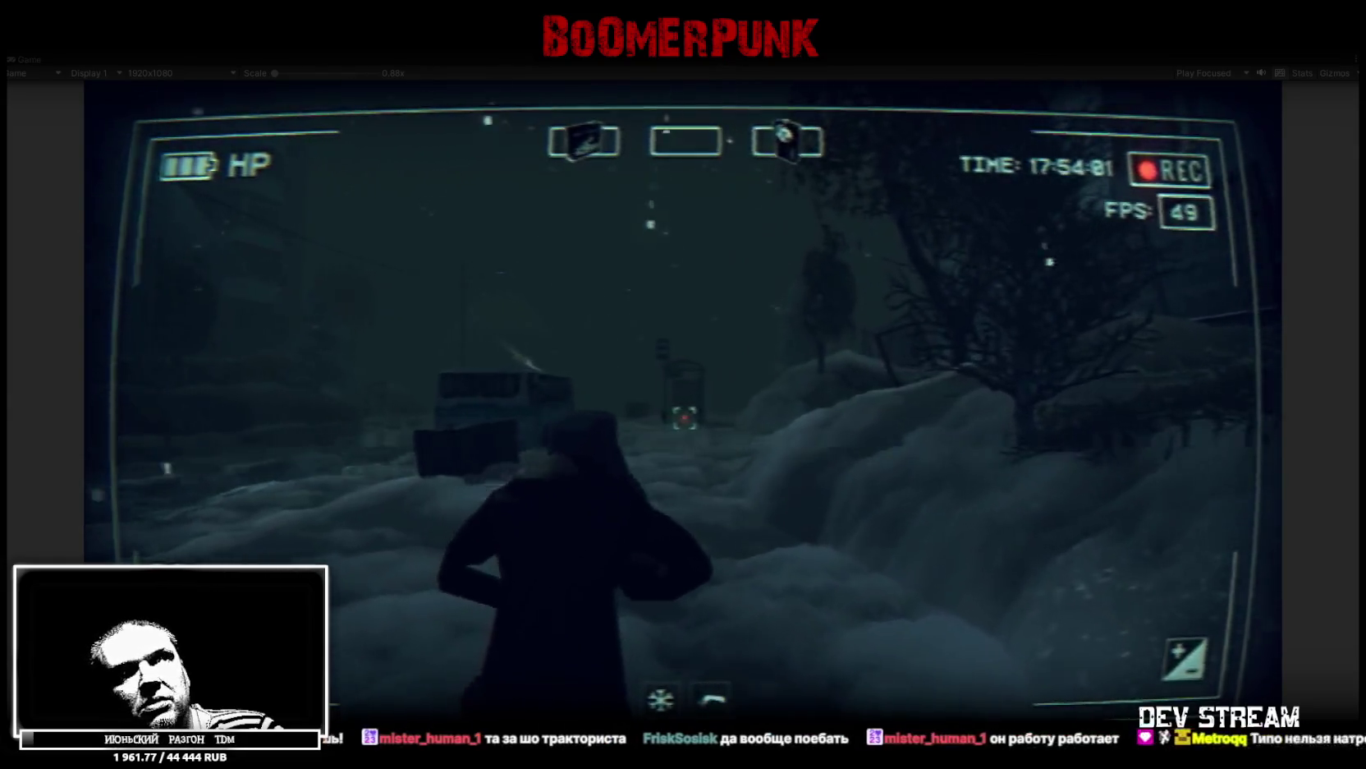
key(w)
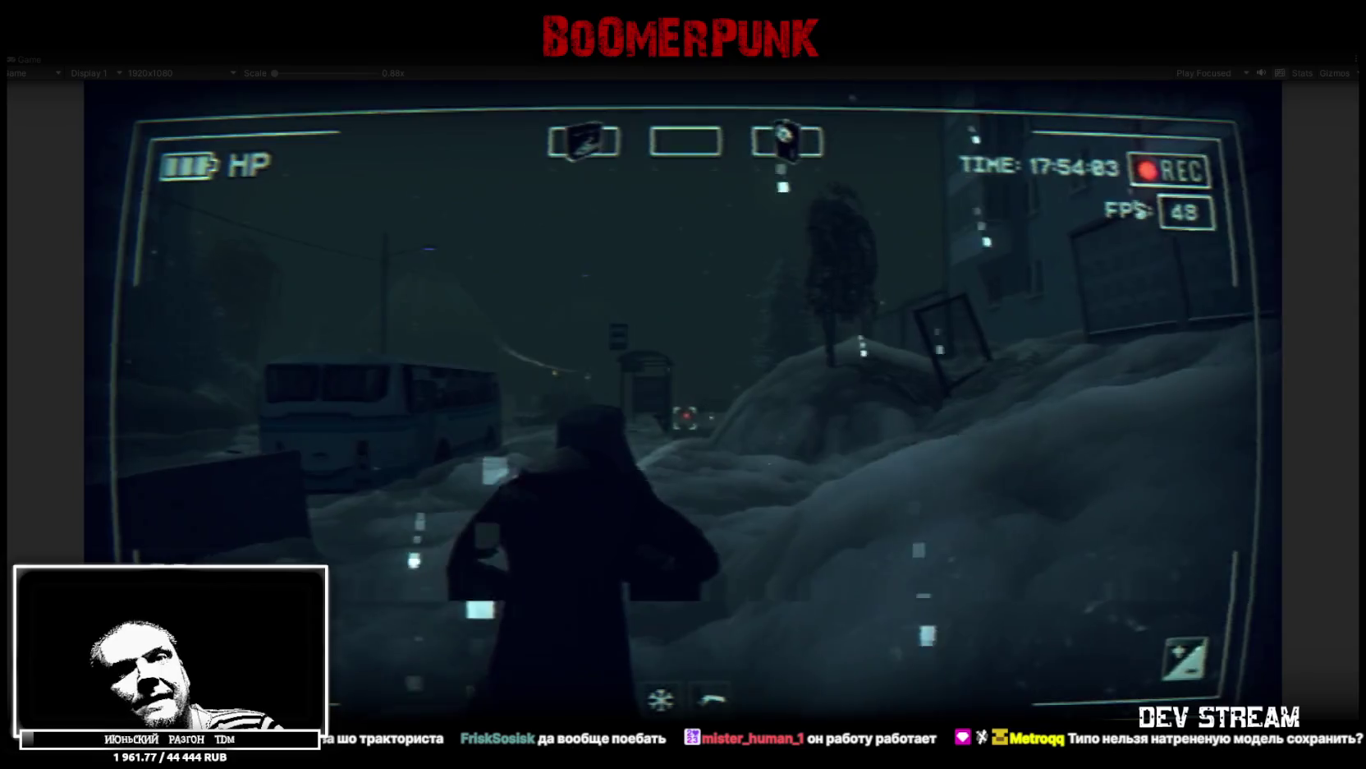
key(w)
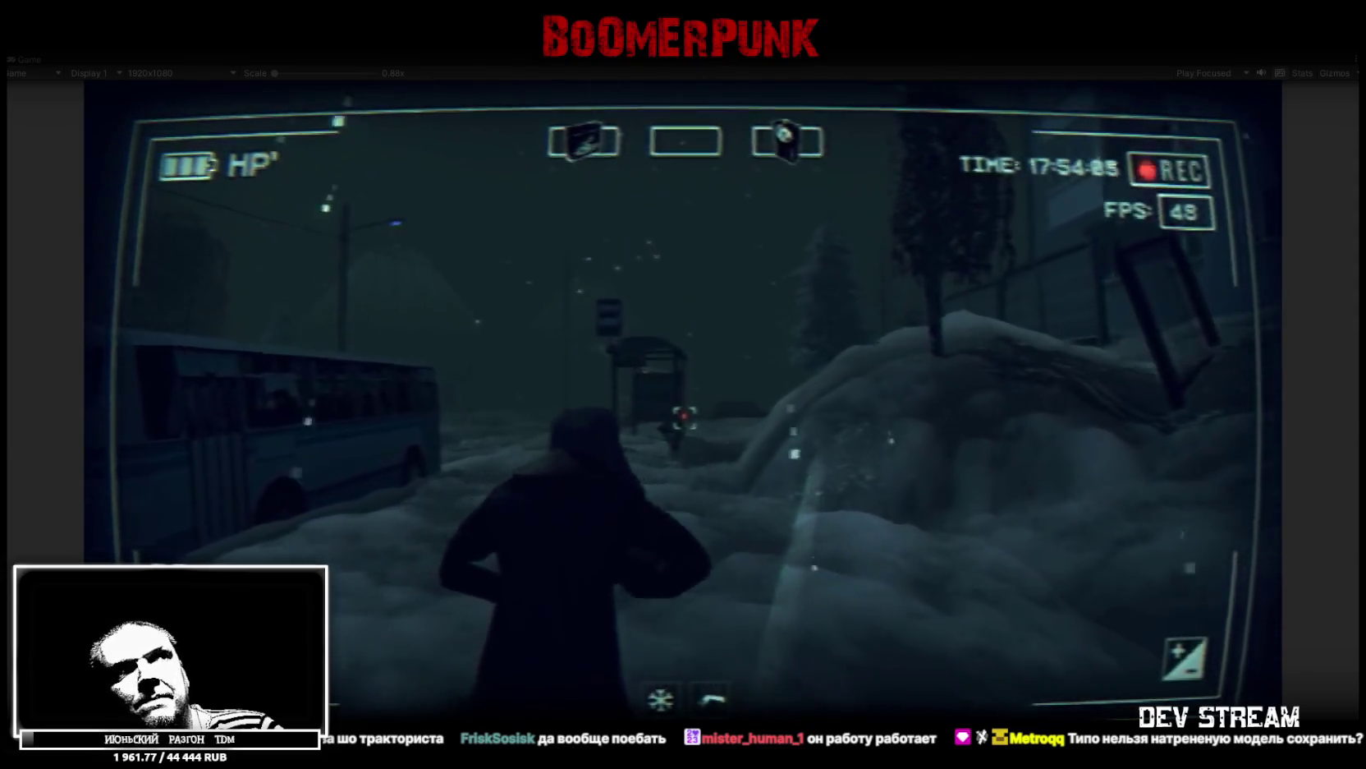
key(w)
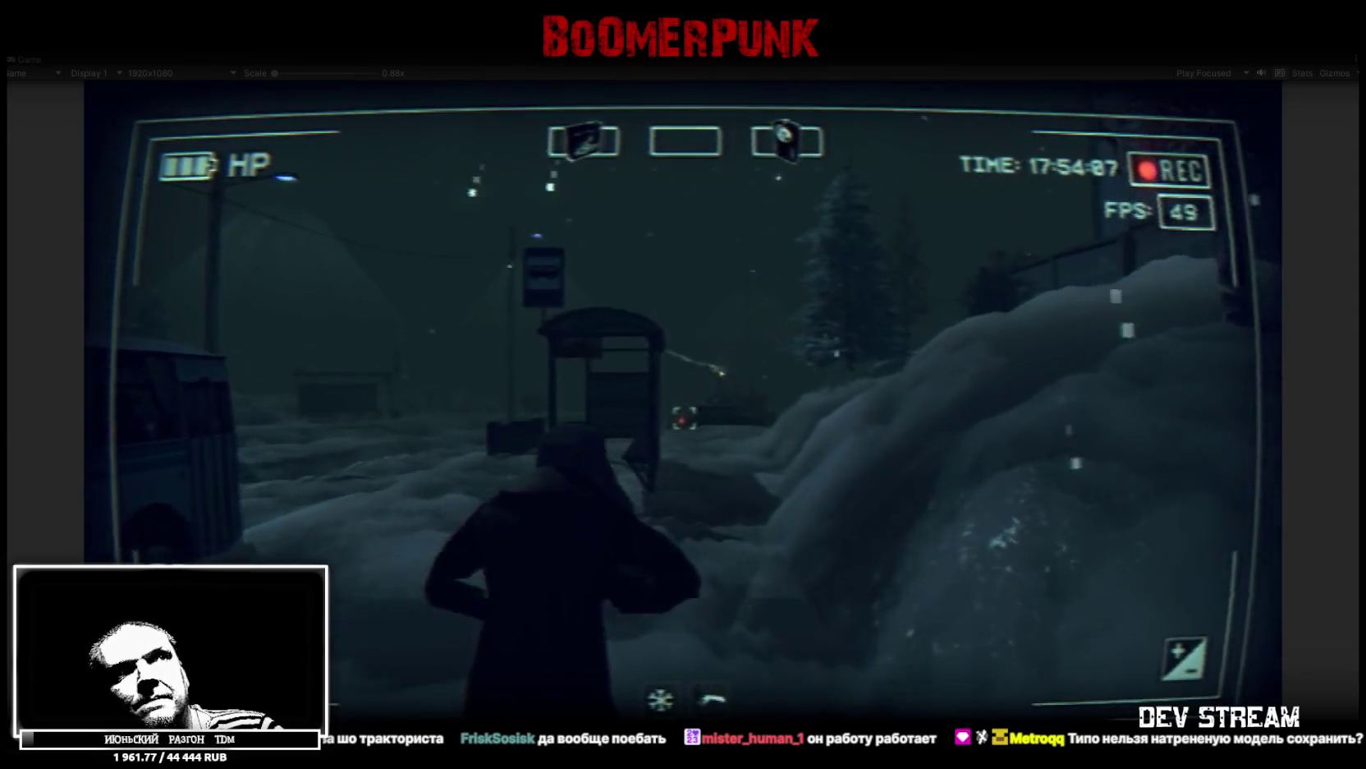
key(w)
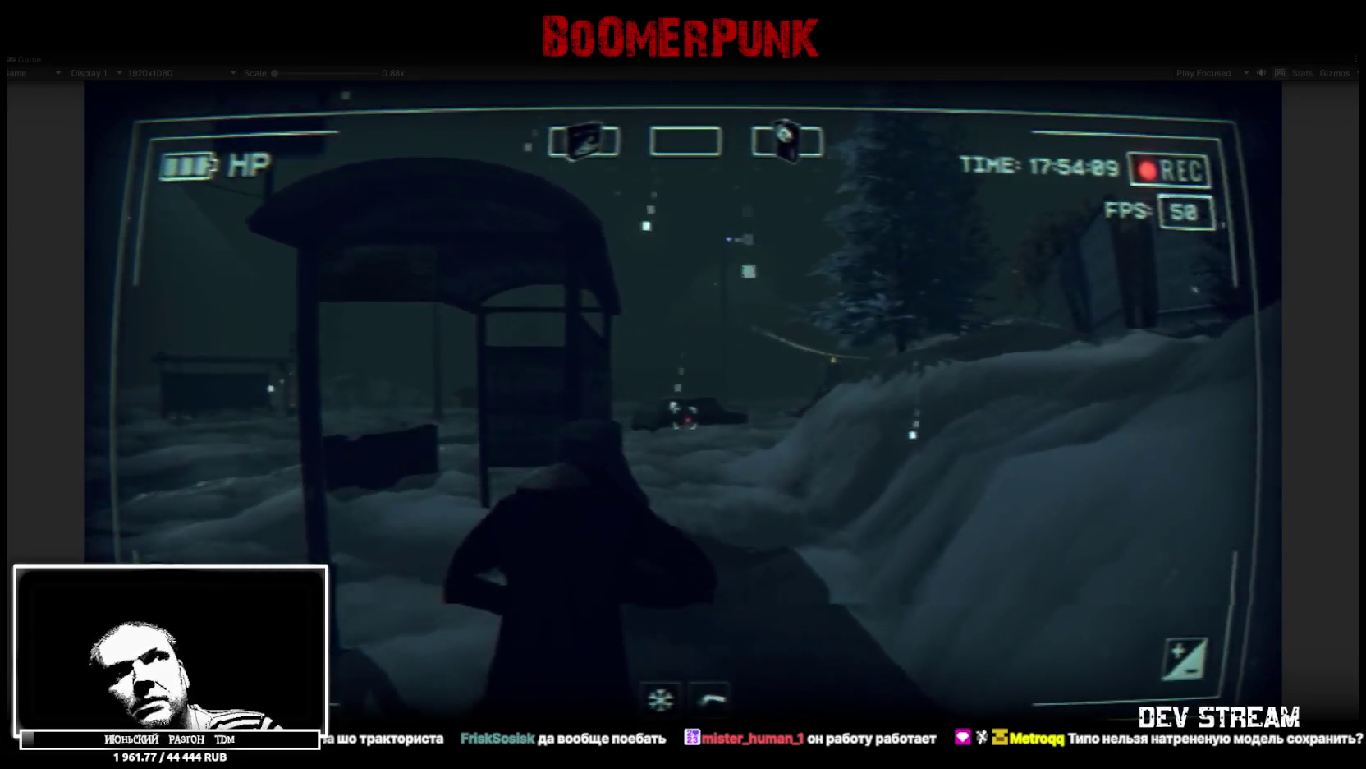
key(w)
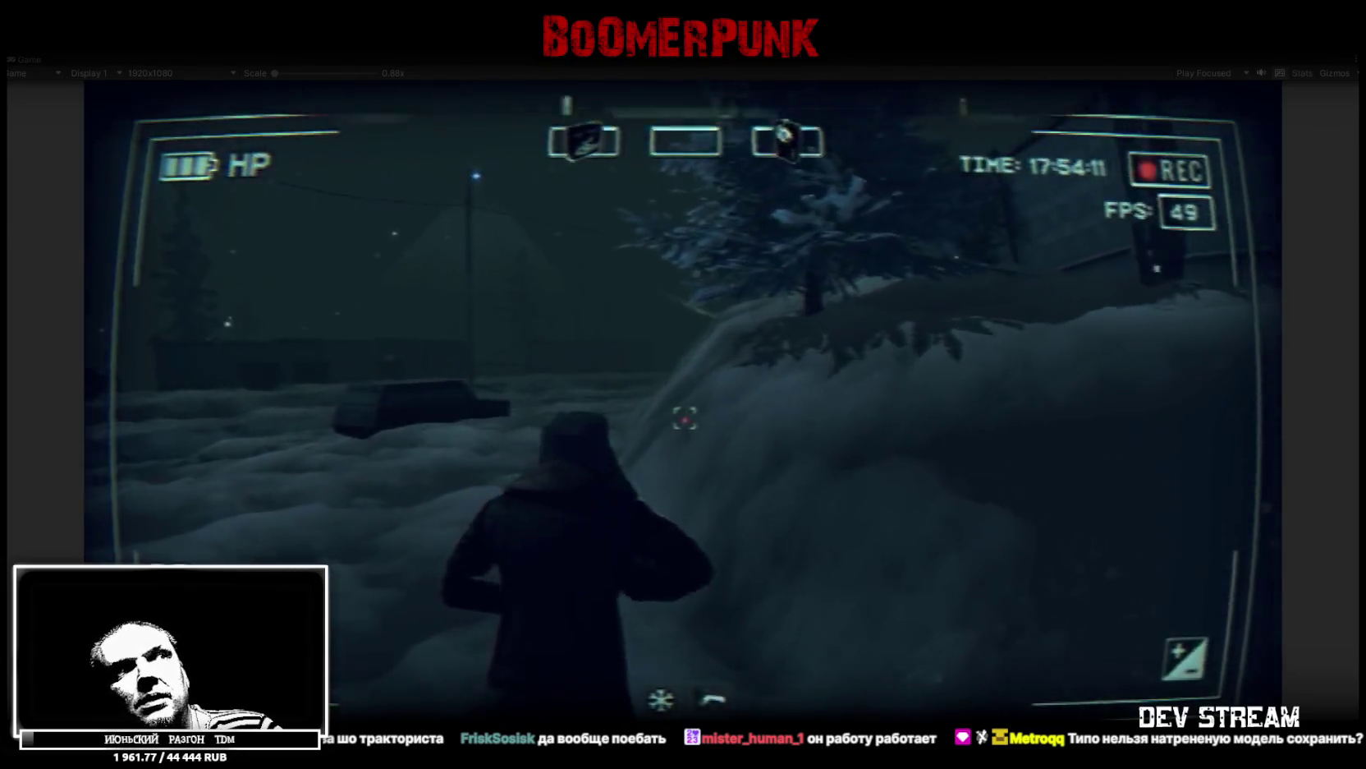
key(1)
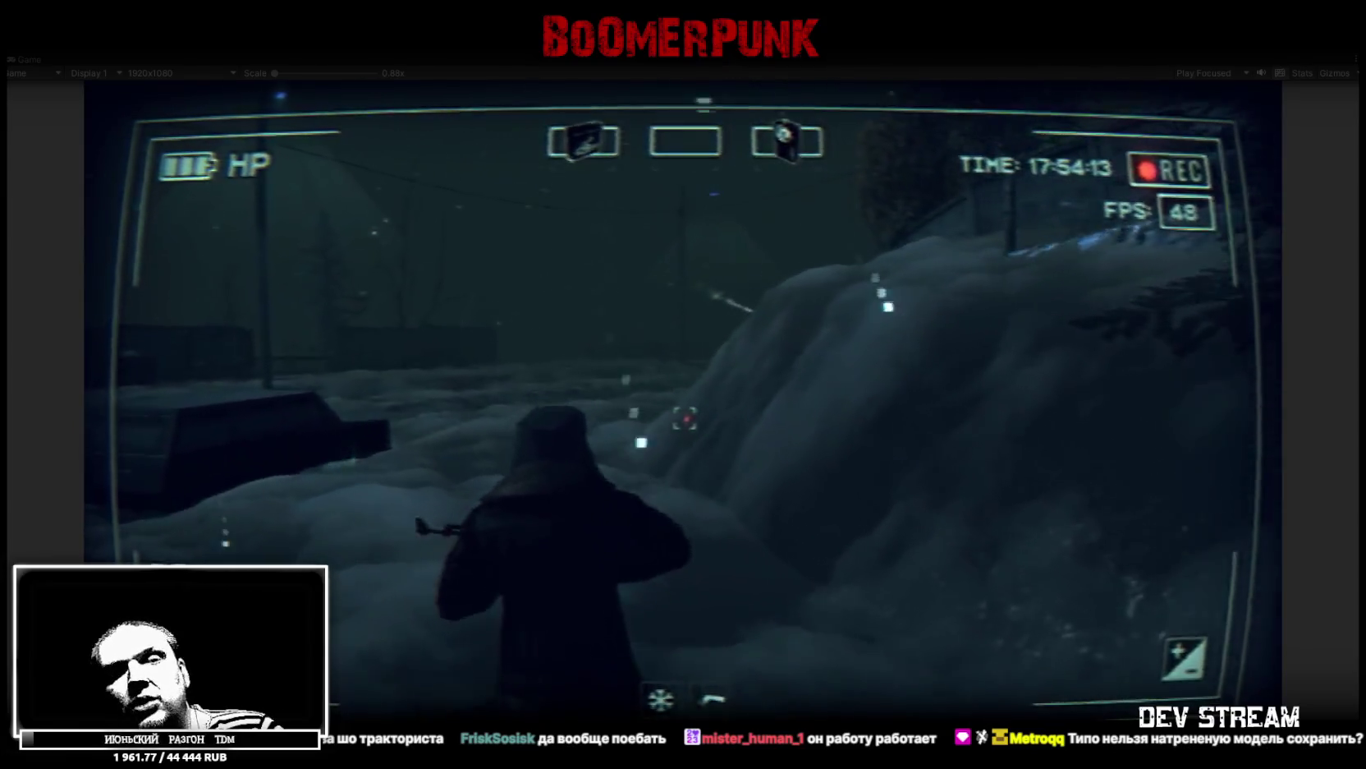
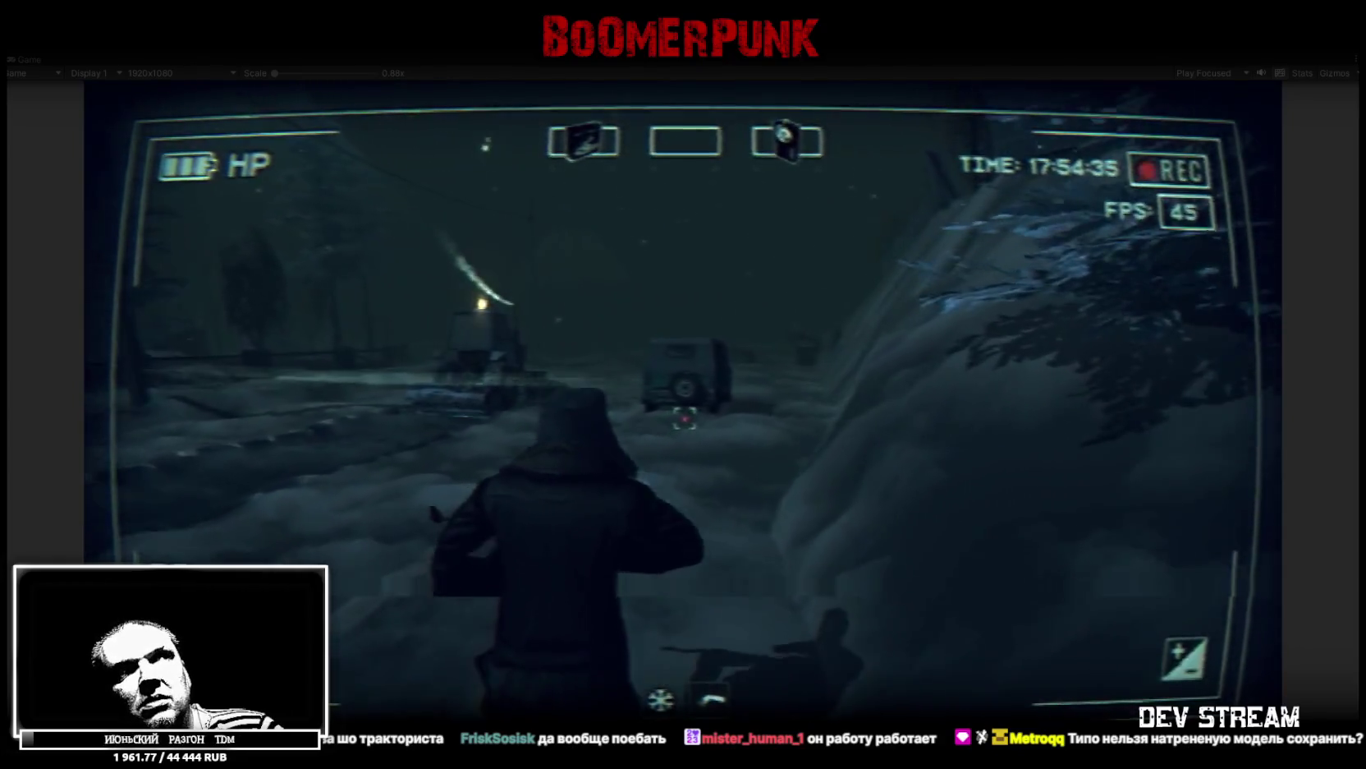
Walk the character forward with W past the parked jeep into the snowy night village
key(w)
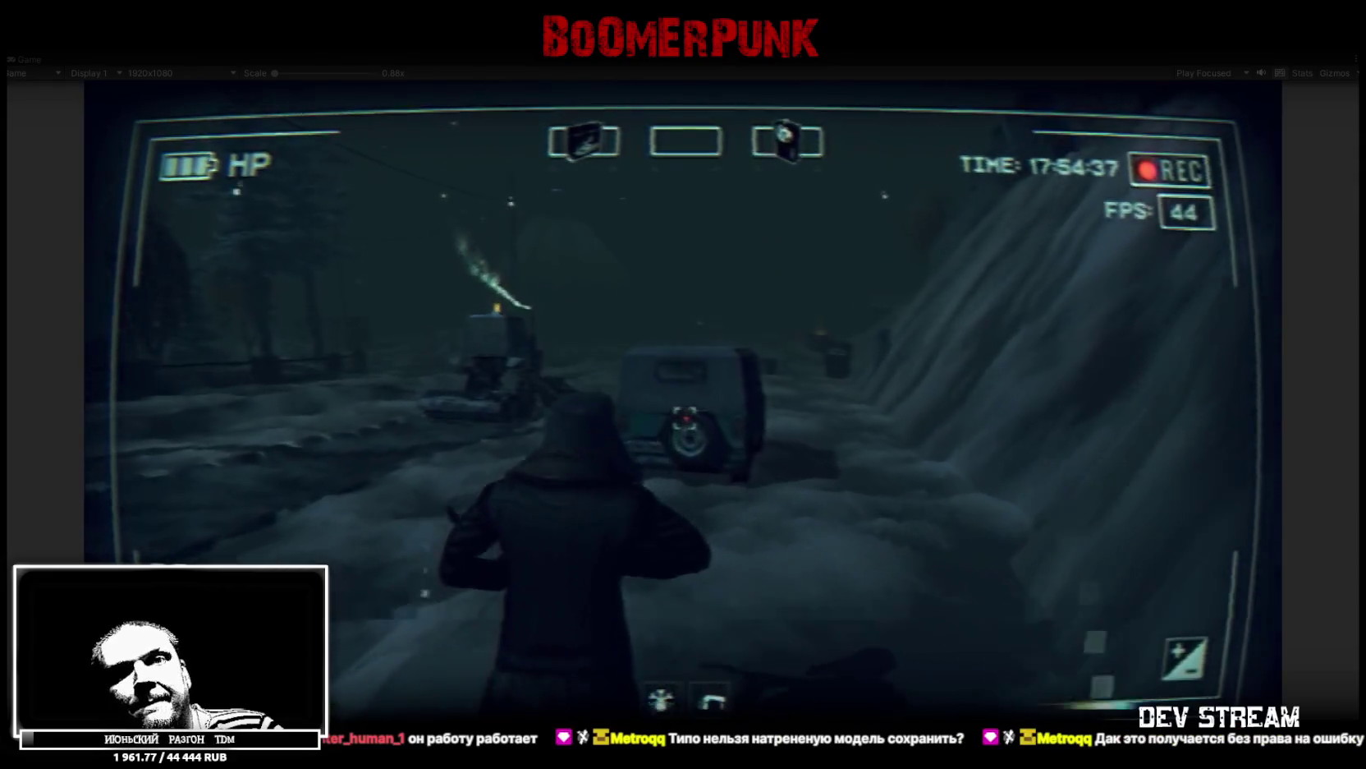
key(w)
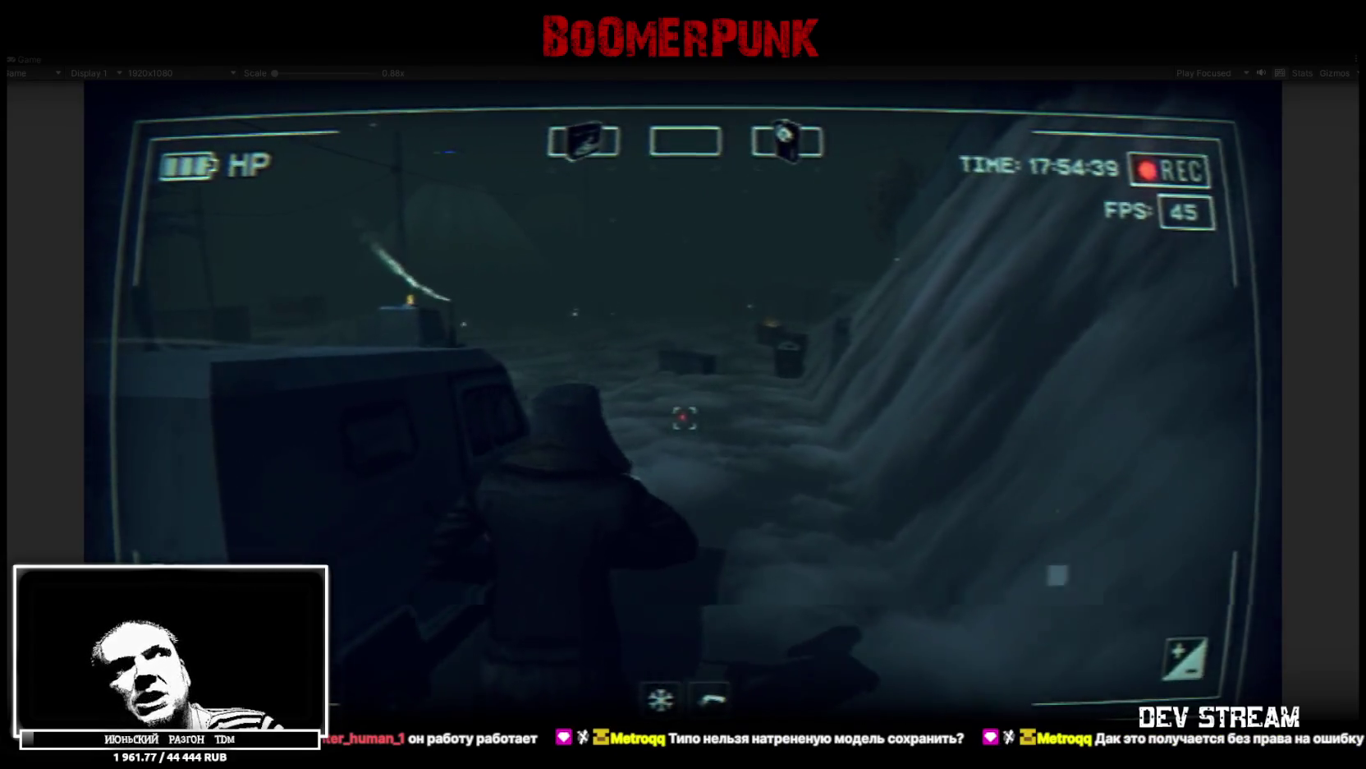
key(w)
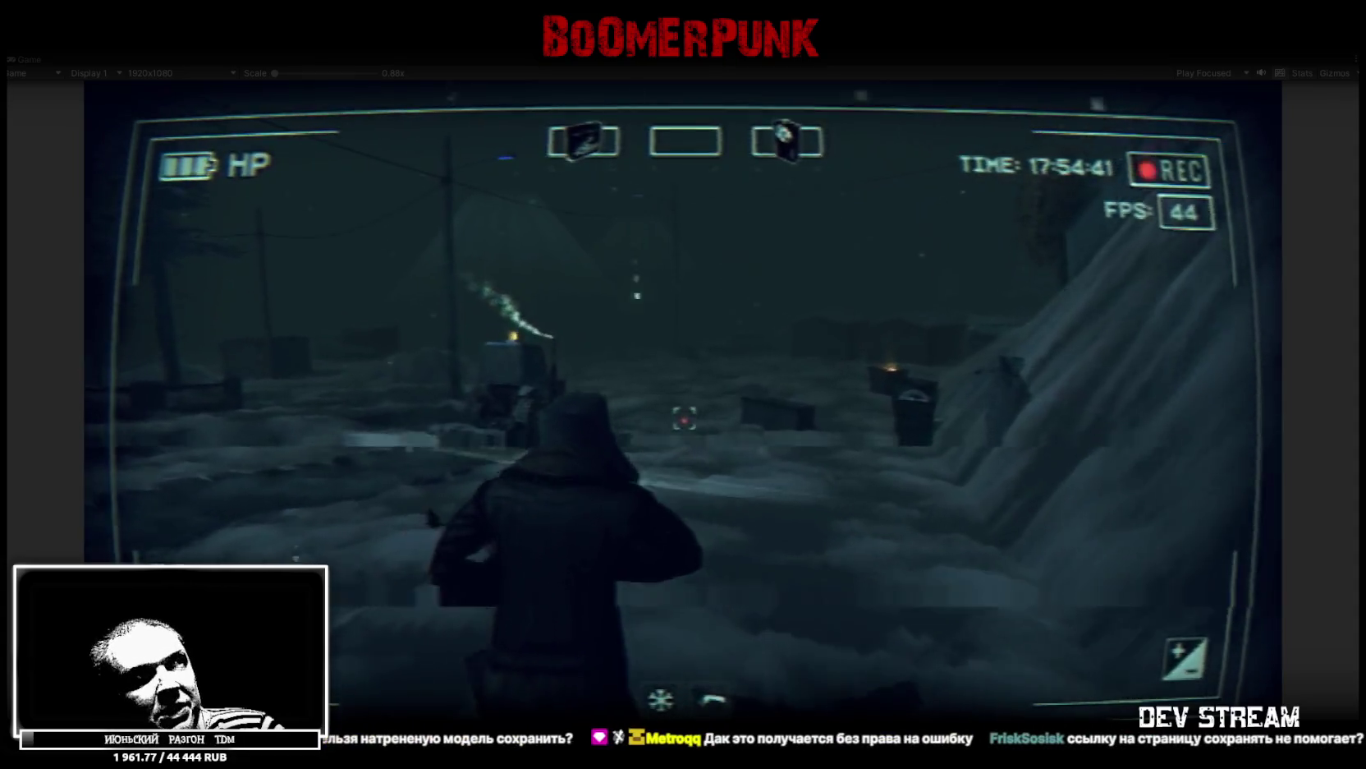
key(w)
key(w)
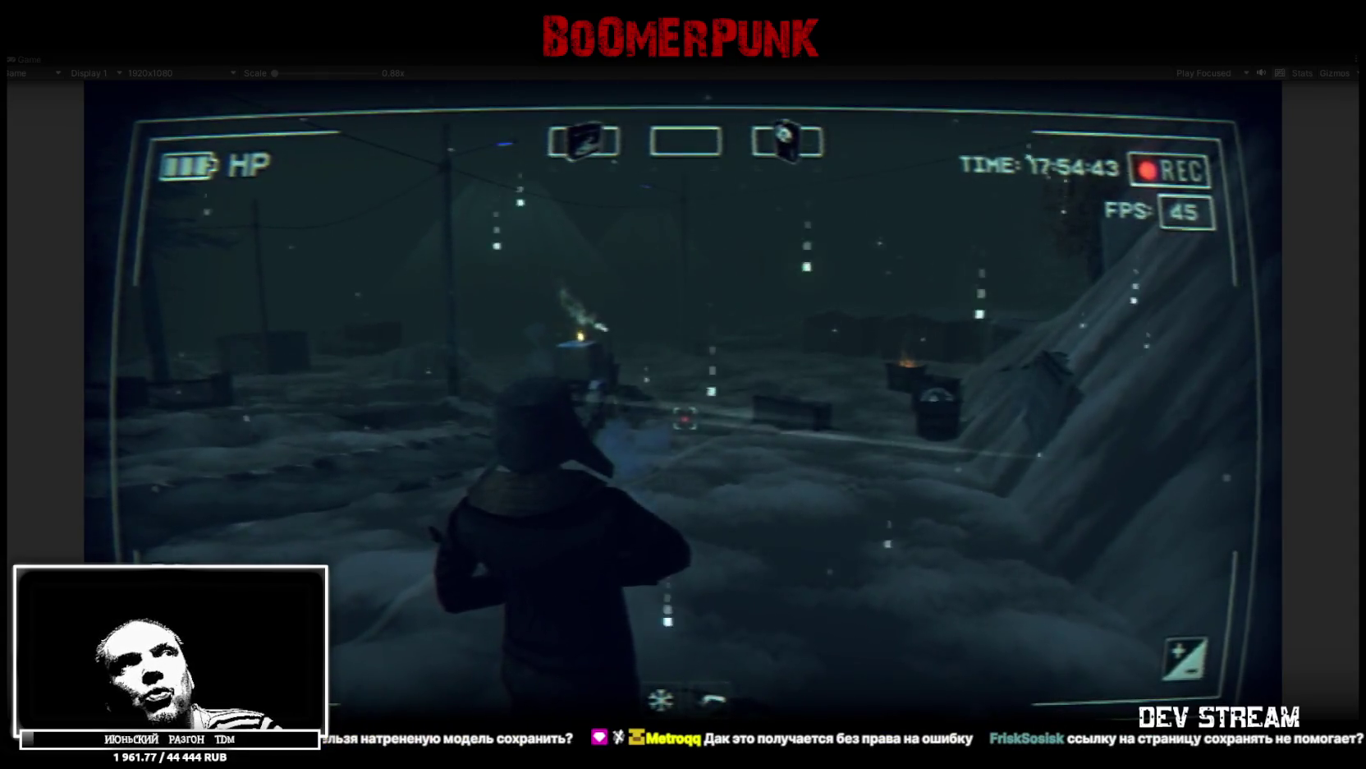